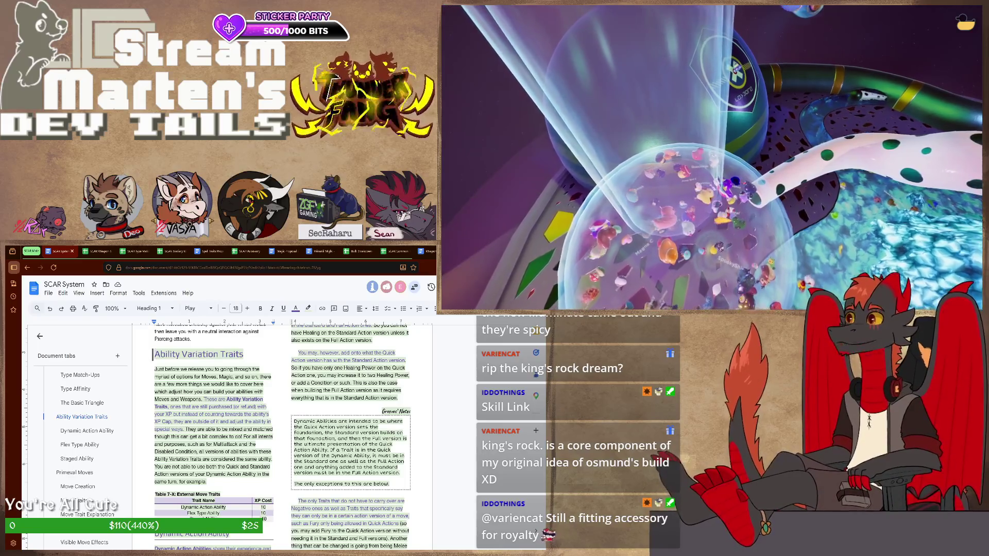
# - Switch from the SCAR System doc to the SCAR Accessory Traits spreadsheet
pyautogui.click(241, 251)
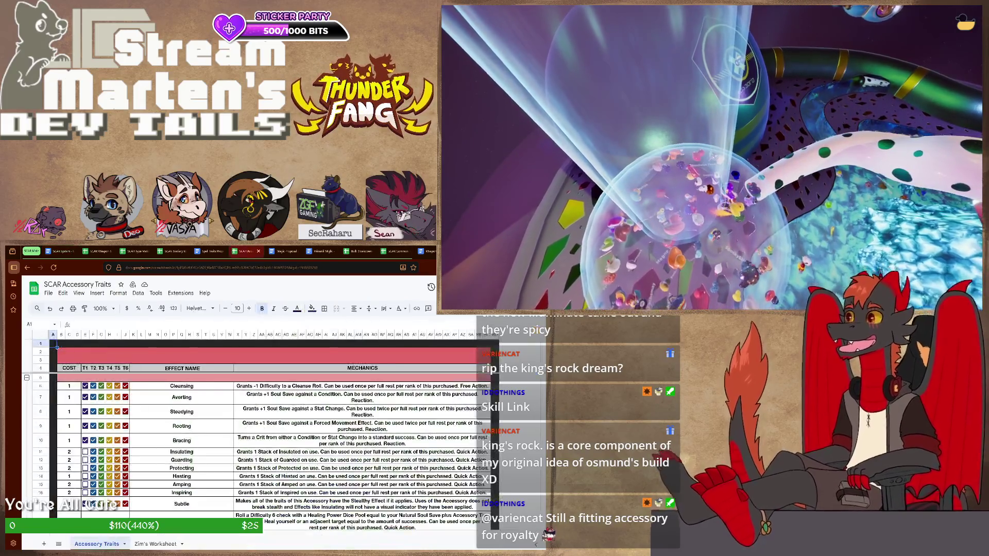
pyautogui.scroll(-3, 274, 448)
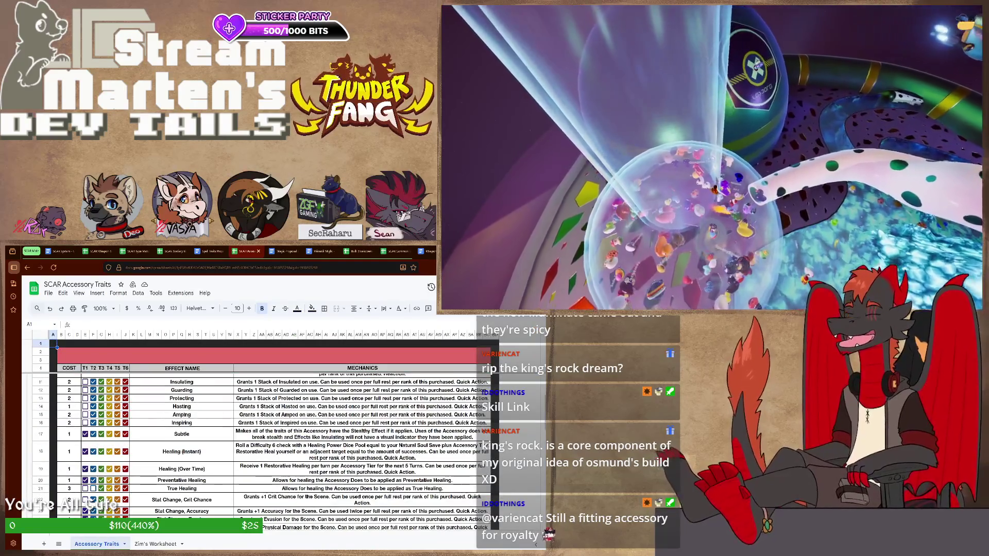
pyautogui.click(362, 423)
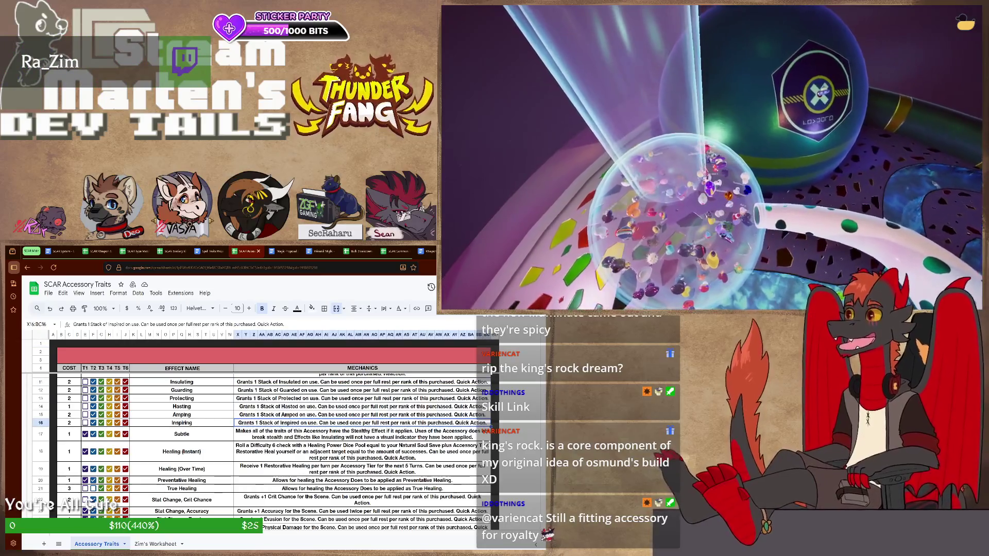
pyautogui.scroll(-4, 274, 448)
pyautogui.scroll(-2, 275, 449)
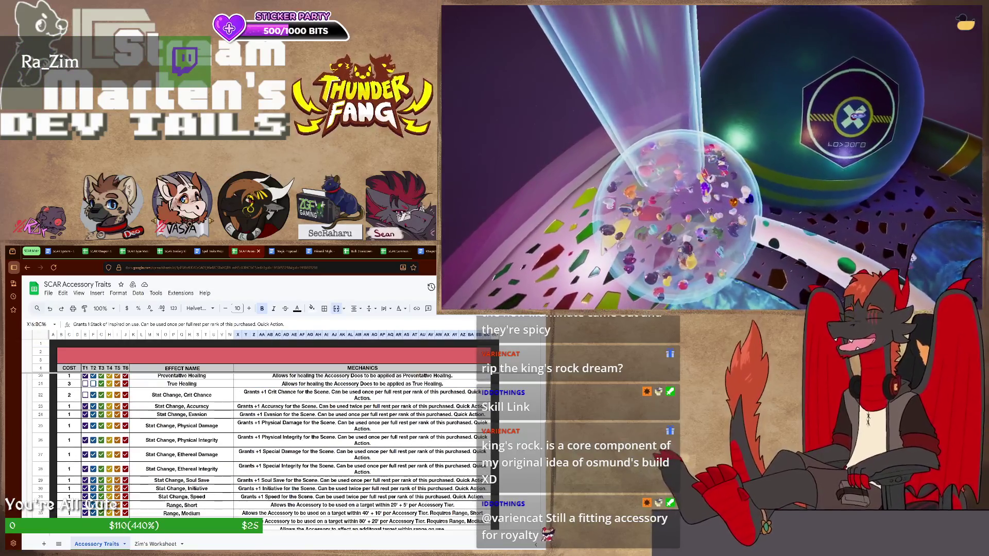
pyautogui.scroll(-4, 275, 449)
pyautogui.scroll(-3, 274, 448)
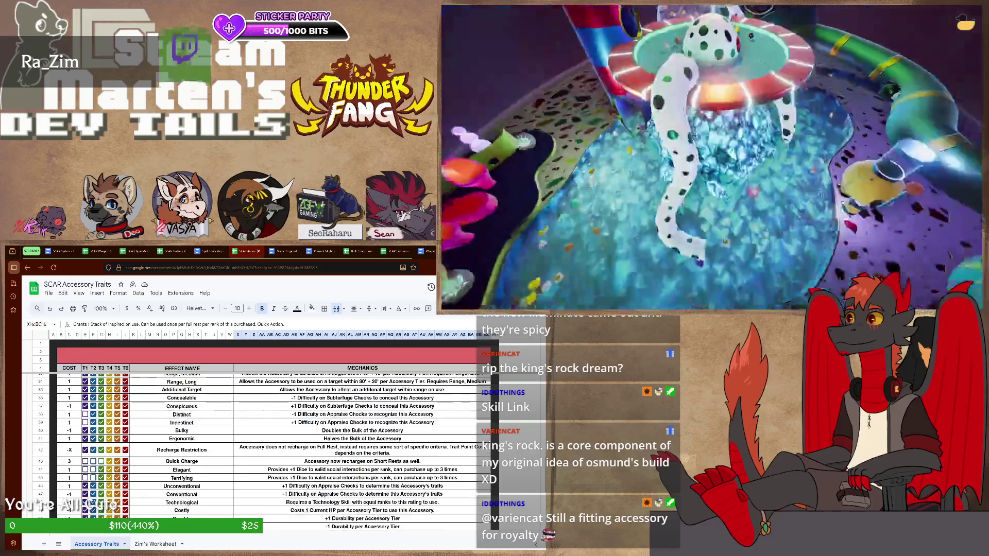
pyautogui.scroll(3, 274, 448)
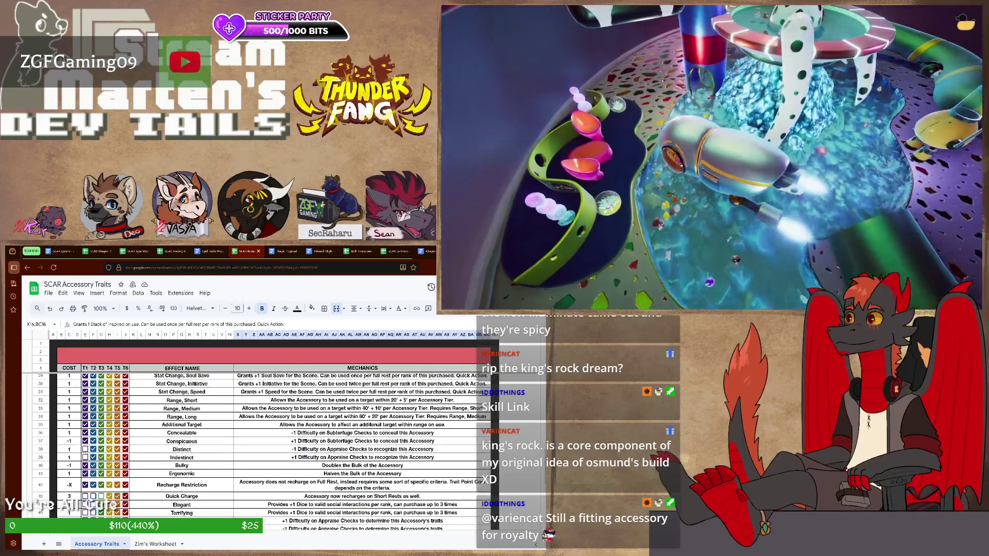
pyautogui.scroll(-3, 275, 448)
pyautogui.scroll(-5, 275, 449)
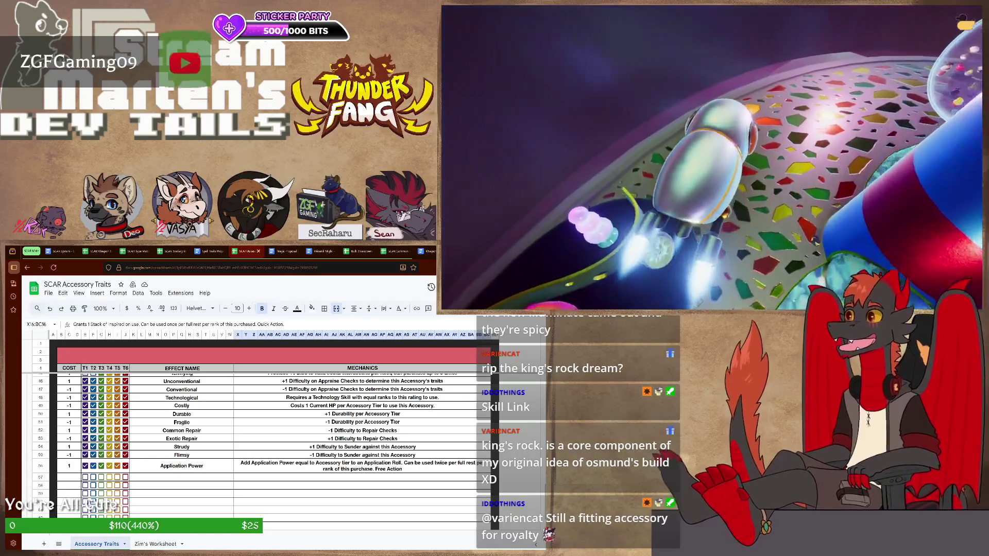
pyautogui.scroll(2, 274, 449)
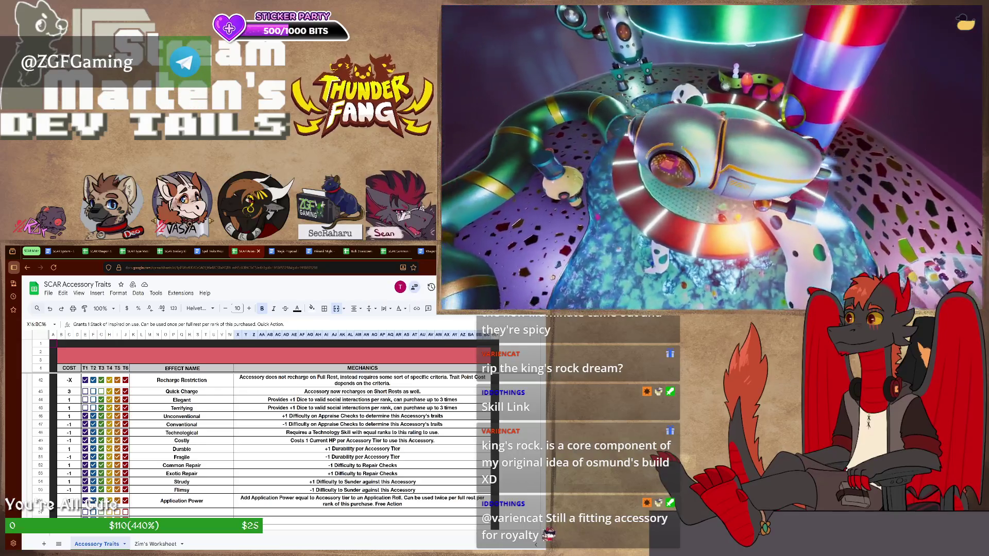
pyautogui.scroll(-3, 270, 433)
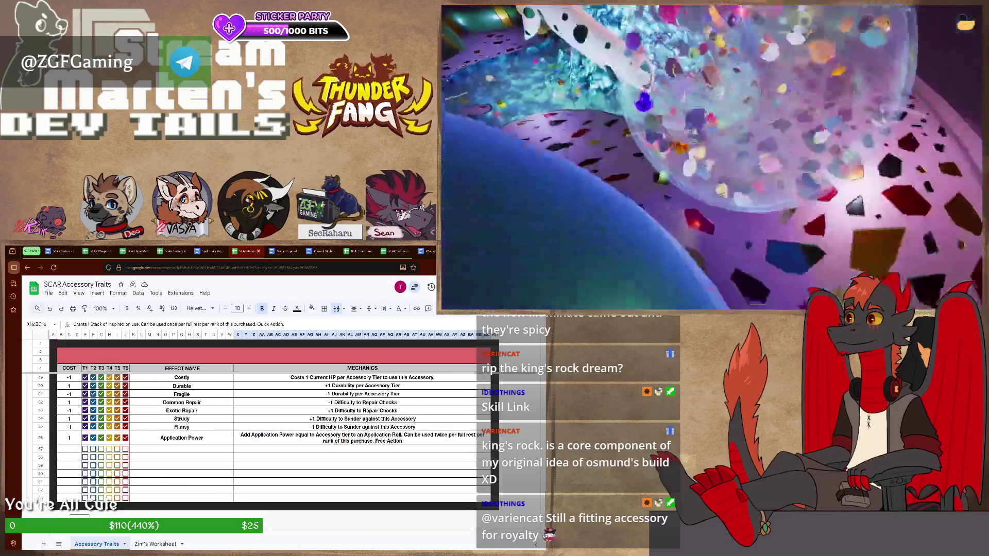
pyautogui.scroll(2, 271, 441)
pyautogui.scroll(2, 271, 441)
pyautogui.scroll(2, 271, 441)
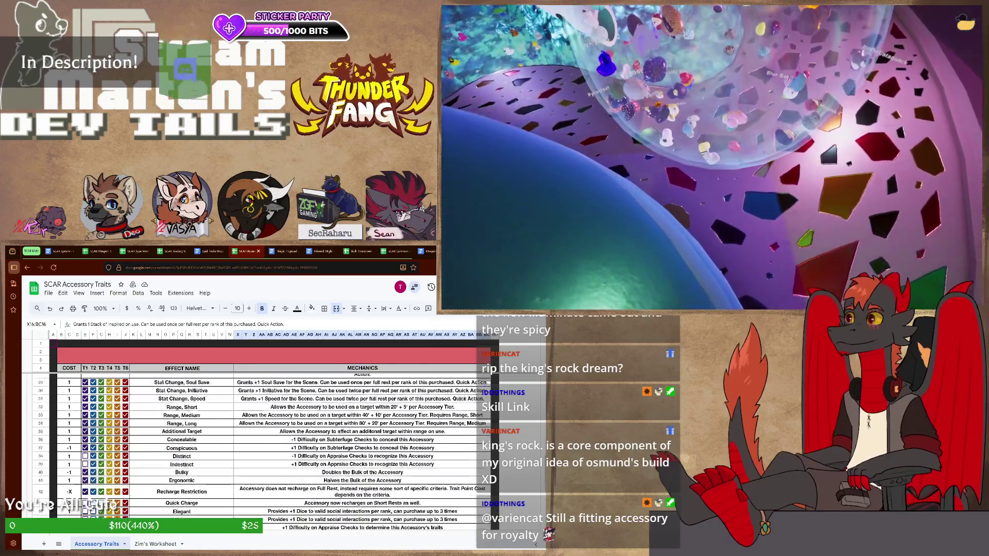
pyautogui.scroll(3, 271, 441)
pyautogui.scroll(2, 270, 441)
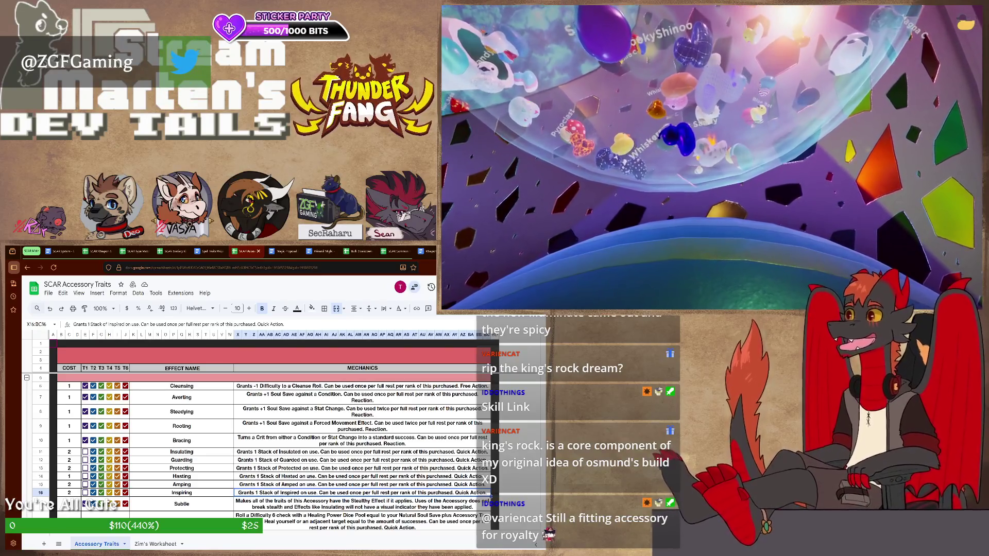
pyautogui.scroll(-3, 274, 452)
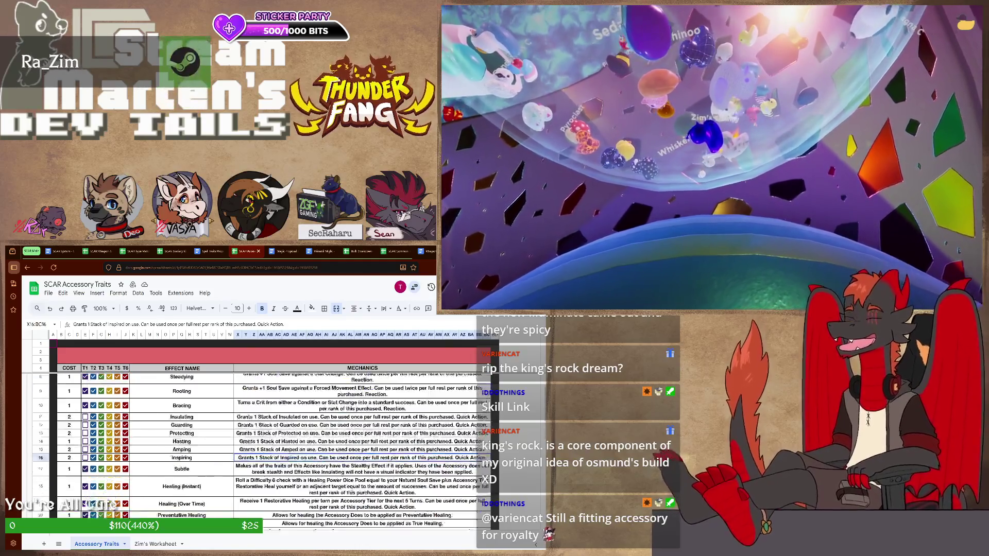
pyautogui.scroll(-2, 274, 452)
pyautogui.scroll(-3, 275, 452)
pyautogui.scroll(-3, 275, 453)
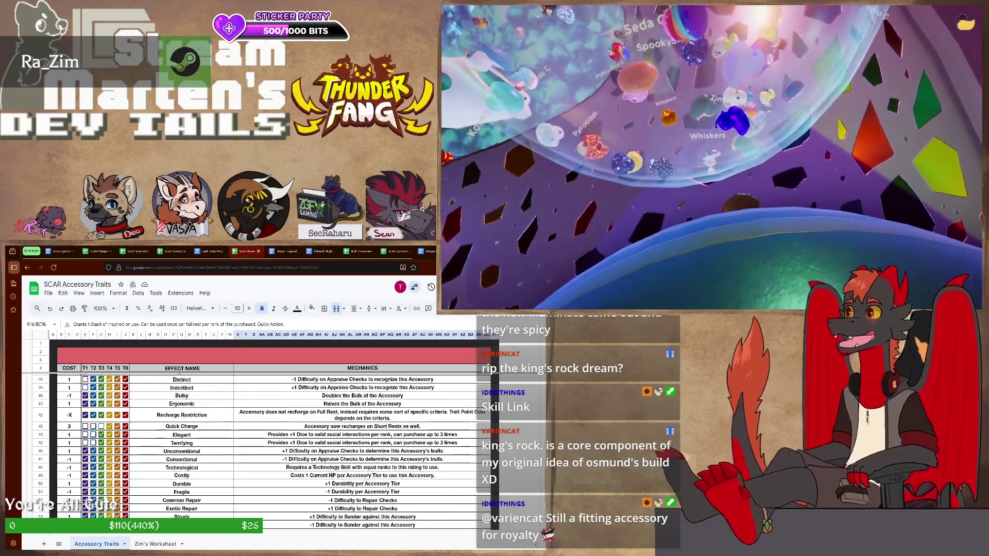
pyautogui.scroll(-3, 274, 452)
pyautogui.scroll(-2, 274, 452)
pyautogui.click(182, 437)
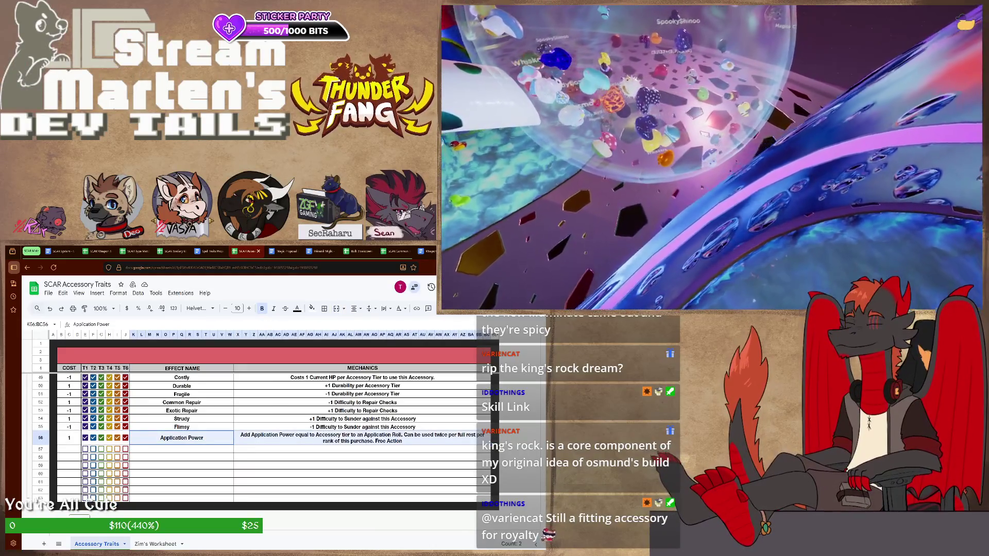
pyautogui.press('Right')
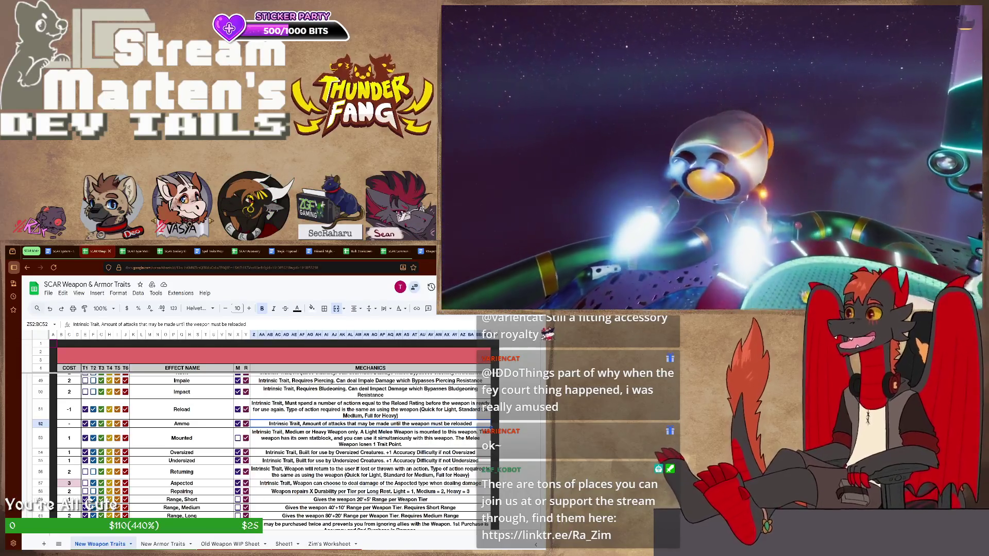
# - Select the Ammo row, then inspect the Lethal trait's name entry on New Weapon Traits
pyautogui.hotkey('shift', 'Up')
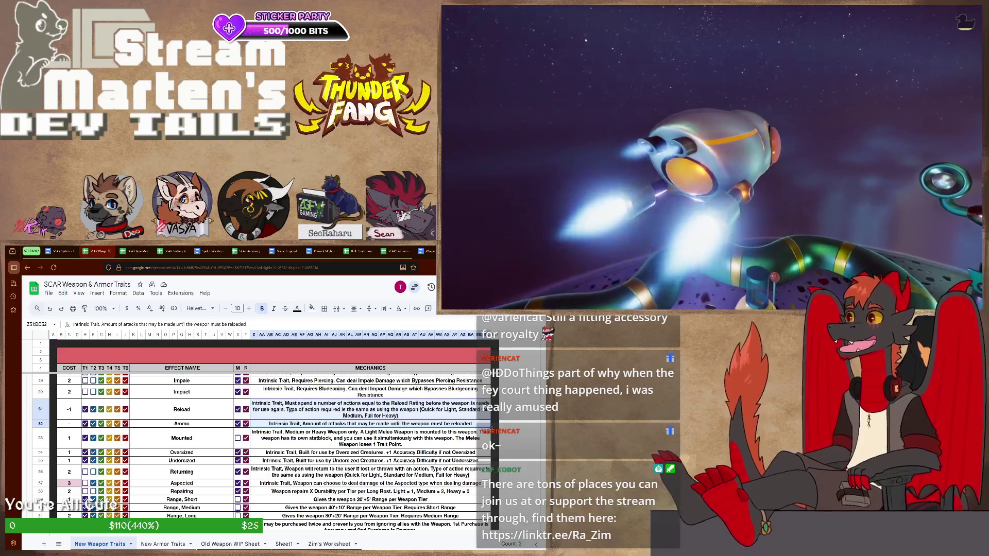
pyautogui.hotkey('shift', 'Down')
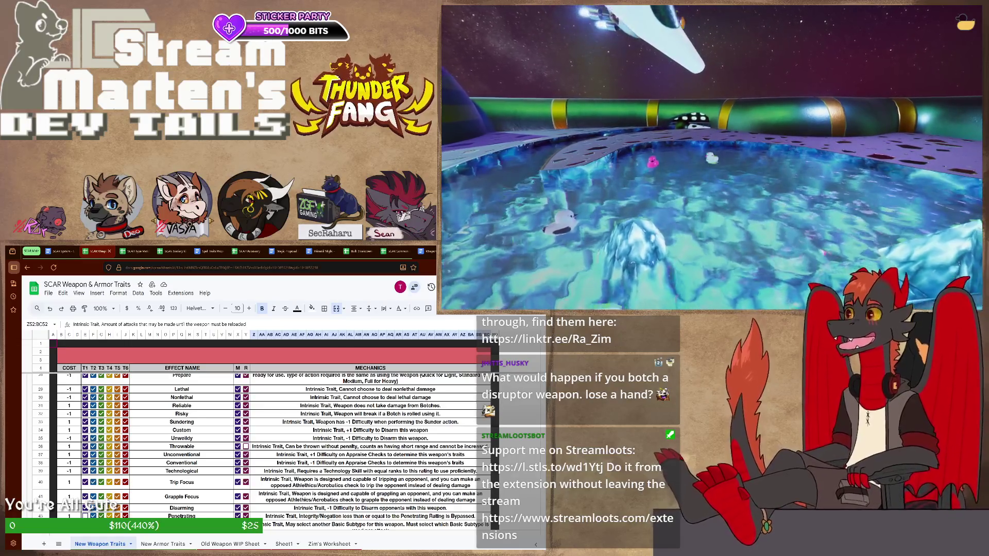
pyautogui.click(182, 389)
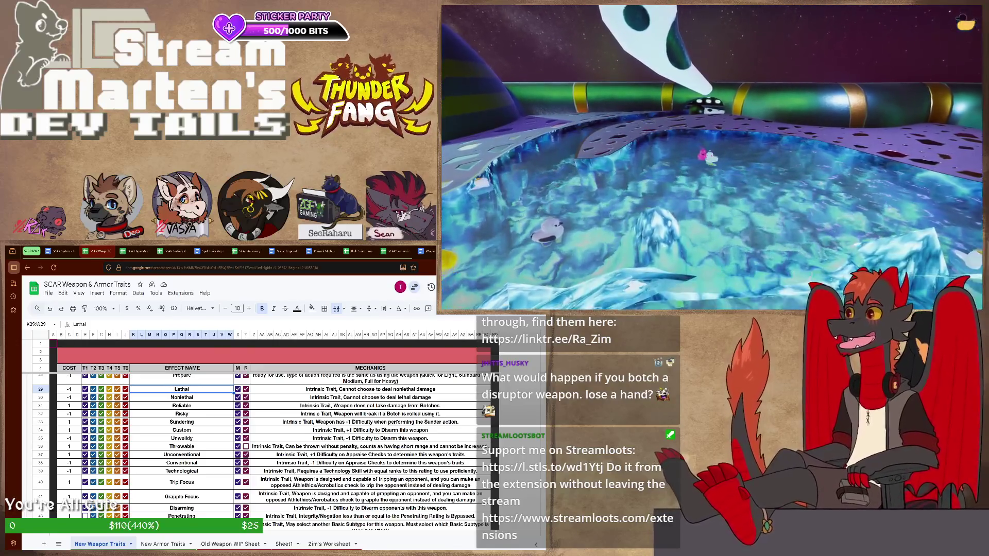
pyautogui.press('Down')
pyautogui.press('Down')
pyautogui.press('Down')
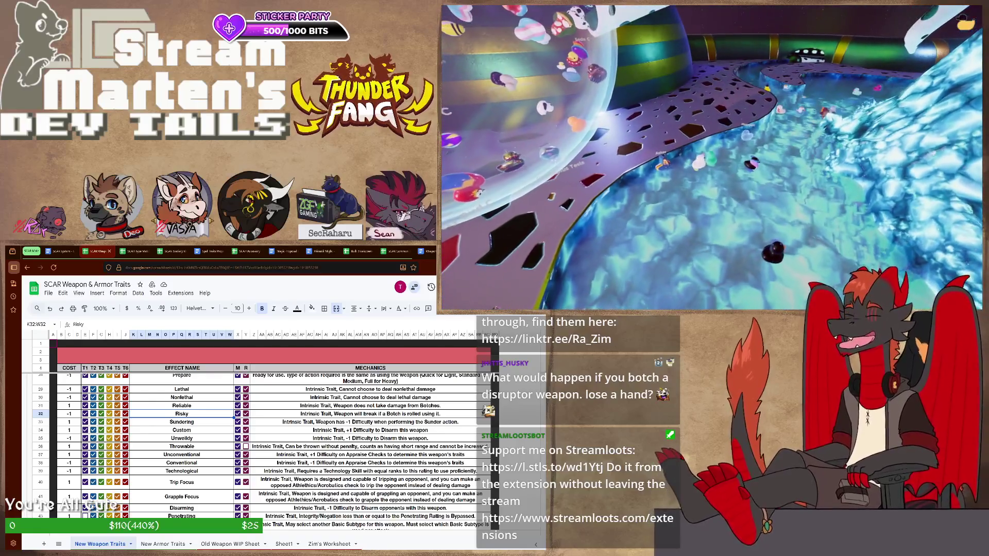
pyautogui.click(370, 423)
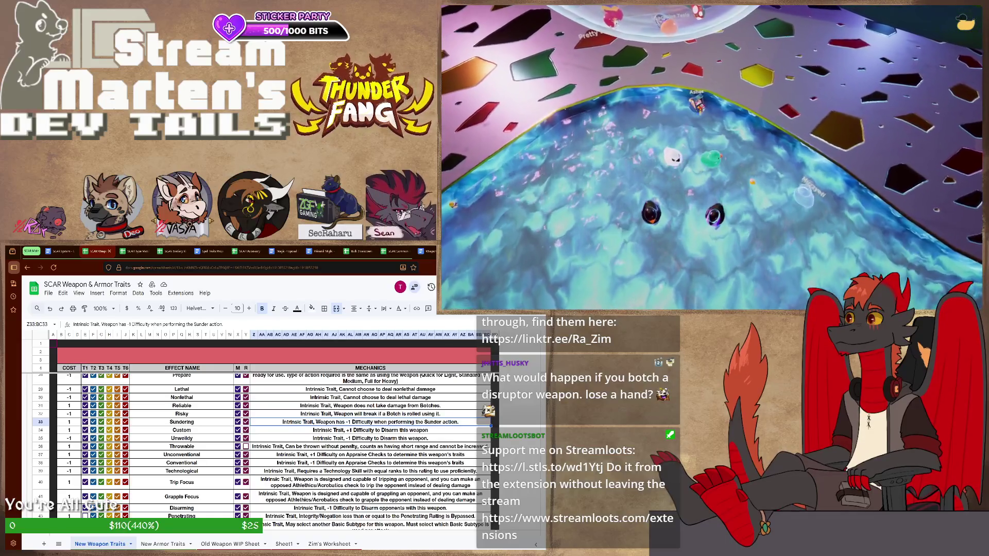
pyautogui.scroll(3, 259, 453)
pyautogui.scroll(3, 259, 453)
pyautogui.scroll(2, 259, 453)
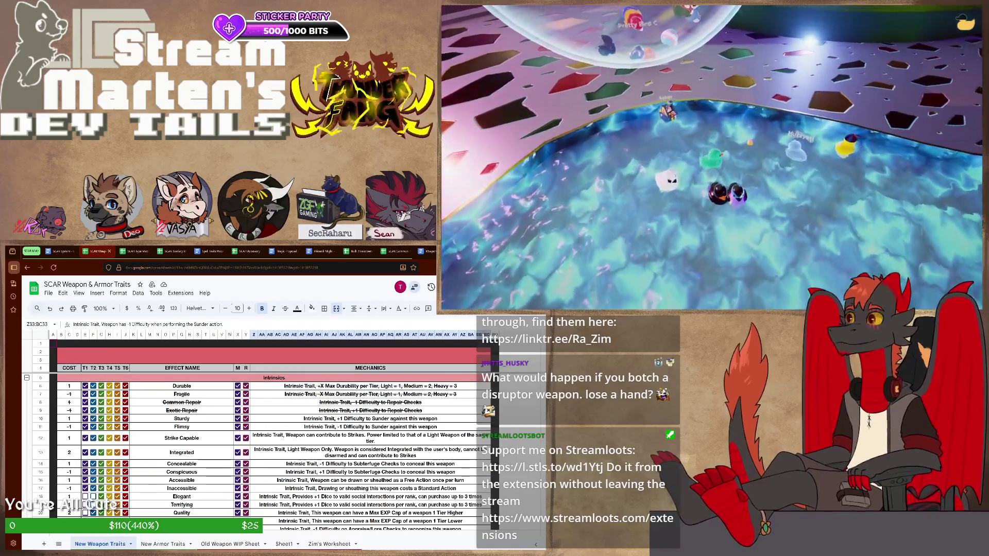
pyautogui.scroll(-3, 260, 452)
pyautogui.scroll(-3, 259, 452)
pyautogui.scroll(-3, 259, 452)
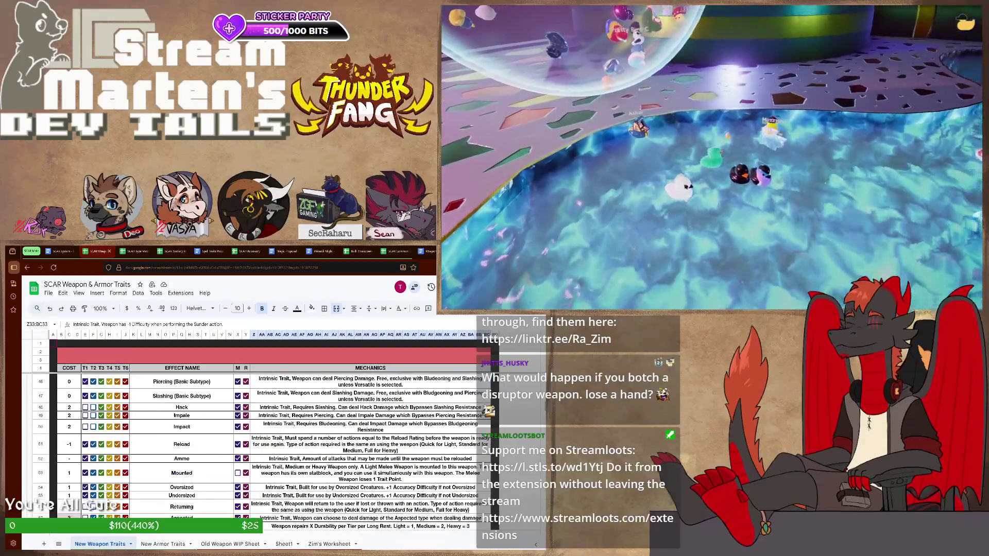
pyautogui.scroll(-2, 260, 452)
pyautogui.scroll(-2, 259, 452)
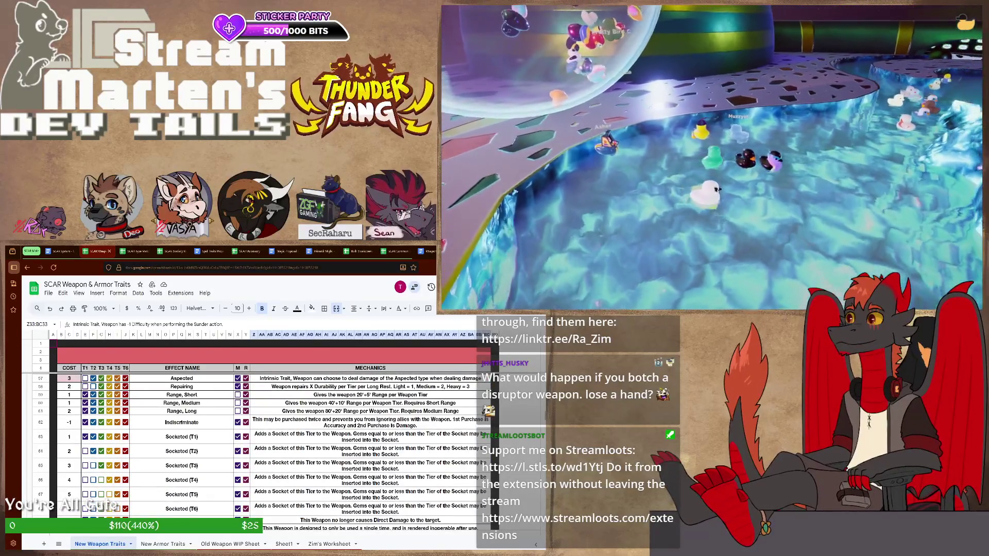
pyautogui.scroll(-3, 259, 452)
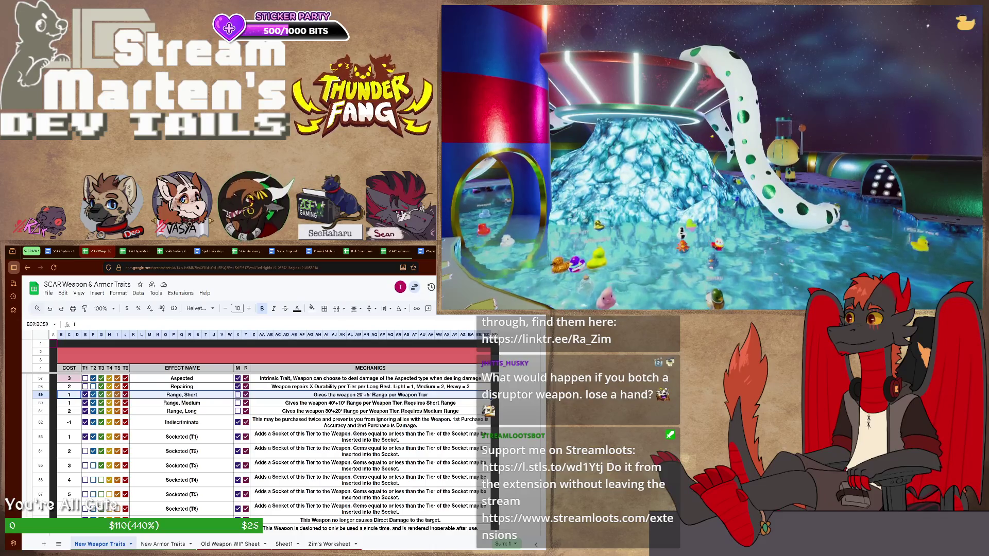
pyautogui.scroll(-4, 270, 449)
pyautogui.scroll(3, 270, 449)
pyautogui.scroll(3, 270, 448)
pyautogui.scroll(3, 271, 449)
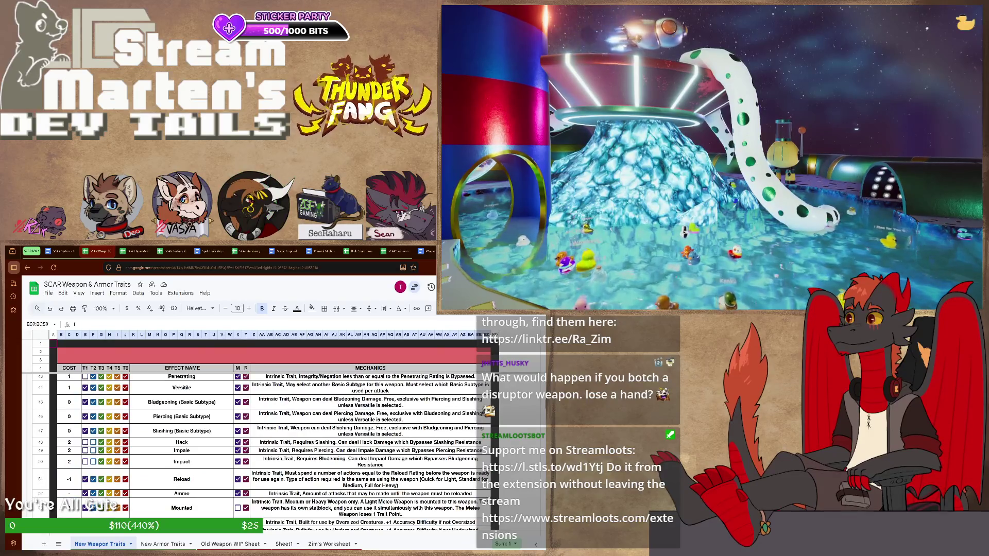
pyautogui.scroll(-1, 271, 448)
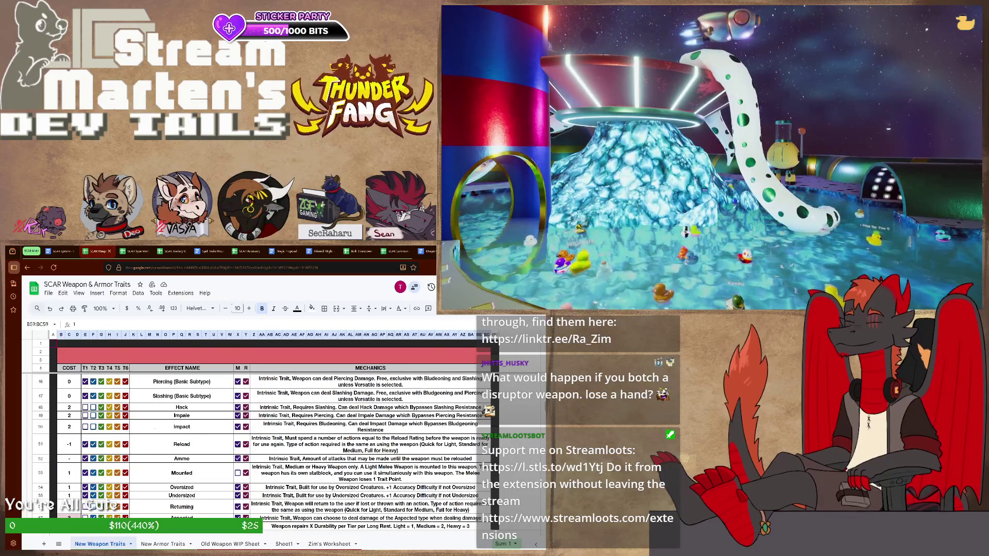
pyautogui.scroll(2, 271, 448)
pyautogui.scroll(2, 270, 449)
pyautogui.scroll(3, 271, 449)
pyautogui.scroll(3, 270, 448)
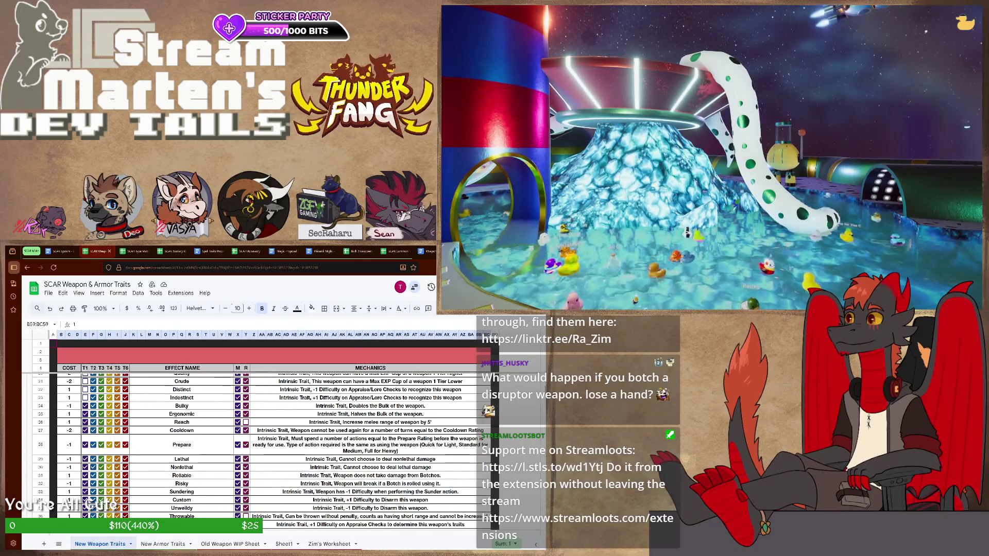
pyautogui.scroll(2, 271, 449)
pyautogui.scroll(2, 271, 449)
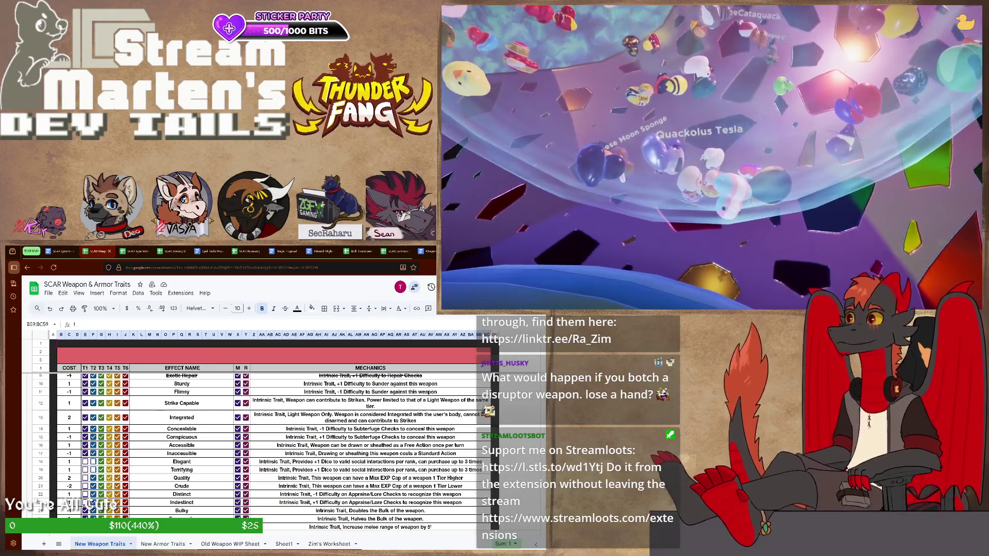
# - Switch from the weapon traits sheet to the SCAR System document
pyautogui.hotkey('ctrl', 'shift', 'Tab')
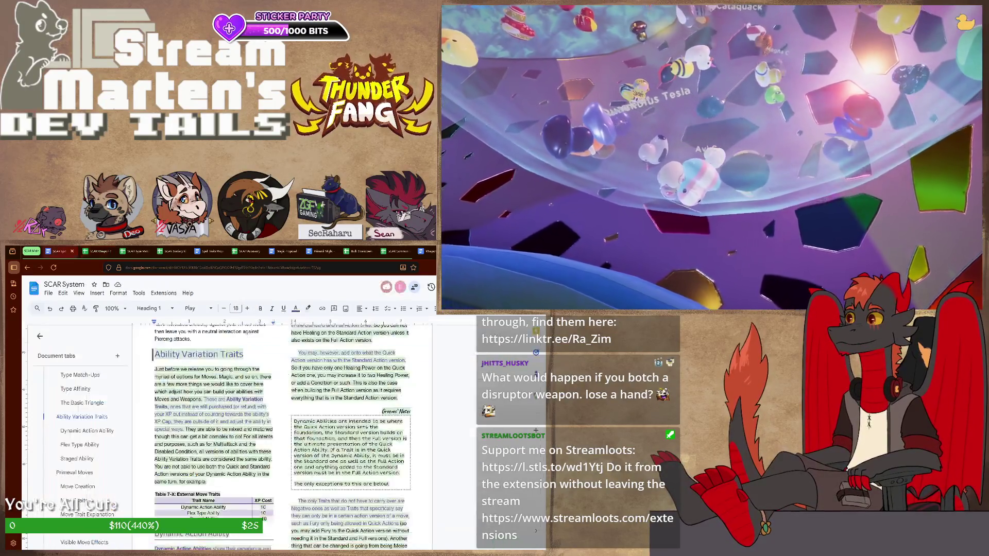
pyautogui.scroll(-10, 281, 433)
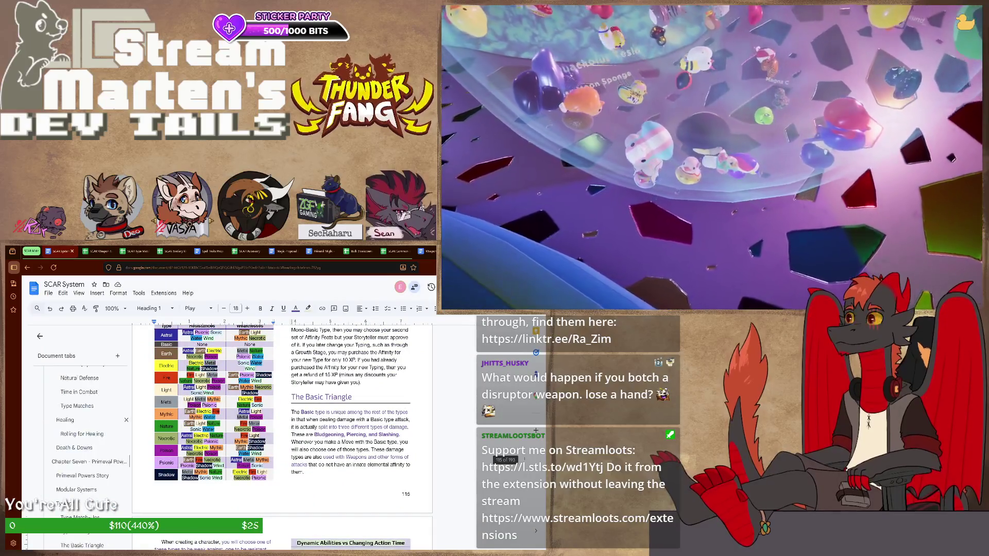
pyautogui.scroll(-2, 85, 433)
pyautogui.scroll(-2, 85, 433)
pyautogui.scroll(-1, 85, 433)
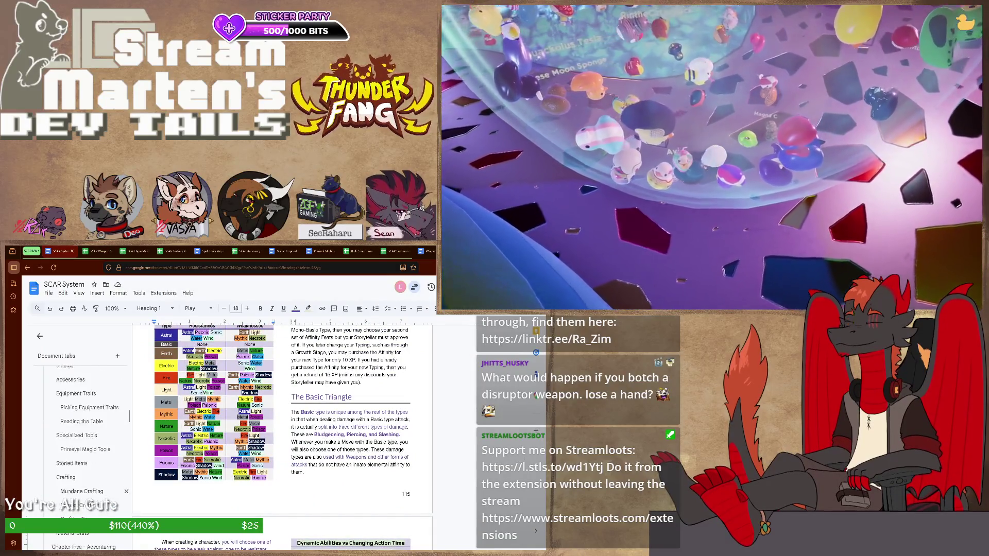
pyautogui.scroll(-2, 86, 433)
pyautogui.scroll(2, 85, 433)
pyautogui.scroll(2, 85, 433)
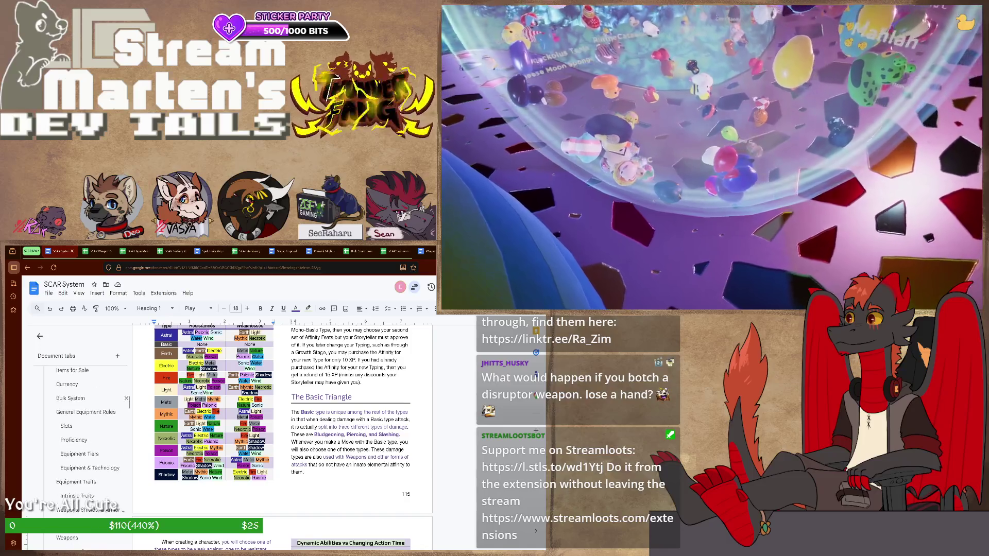
pyautogui.scroll(1, 85, 434)
pyautogui.scroll(2, 85, 432)
pyautogui.scroll(2, 86, 432)
pyautogui.scroll(2, 85, 433)
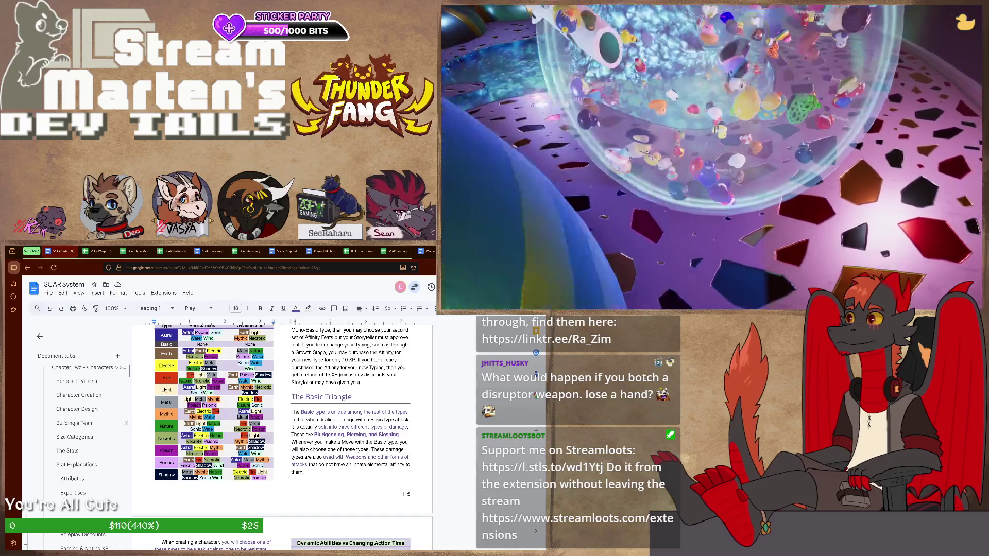
pyautogui.scroll(2, 85, 432)
pyautogui.scroll(-2, 85, 434)
pyautogui.scroll(-2, 85, 433)
pyautogui.scroll(-2, 86, 433)
pyautogui.scroll(-1, 85, 433)
pyautogui.scroll(-2, 85, 433)
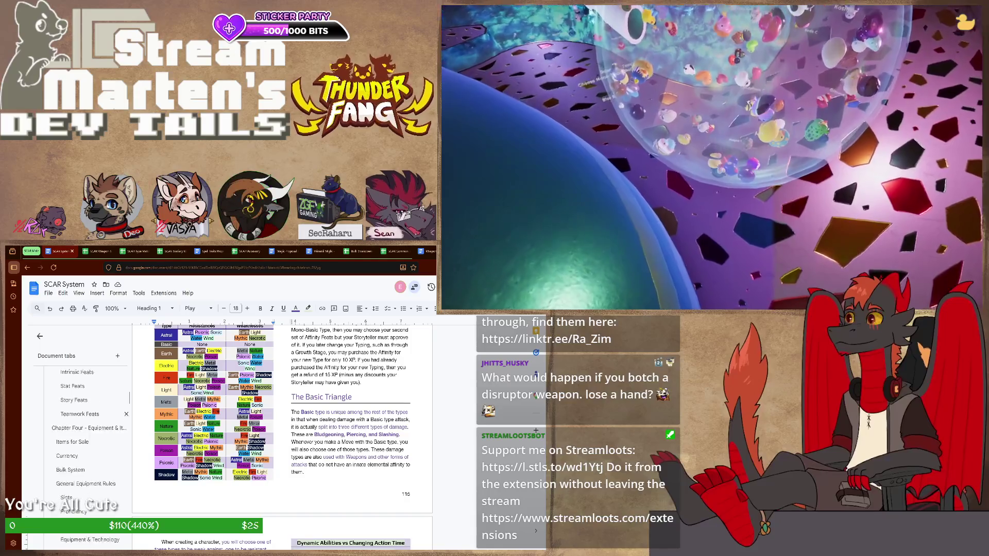
pyautogui.scroll(-2, 85, 433)
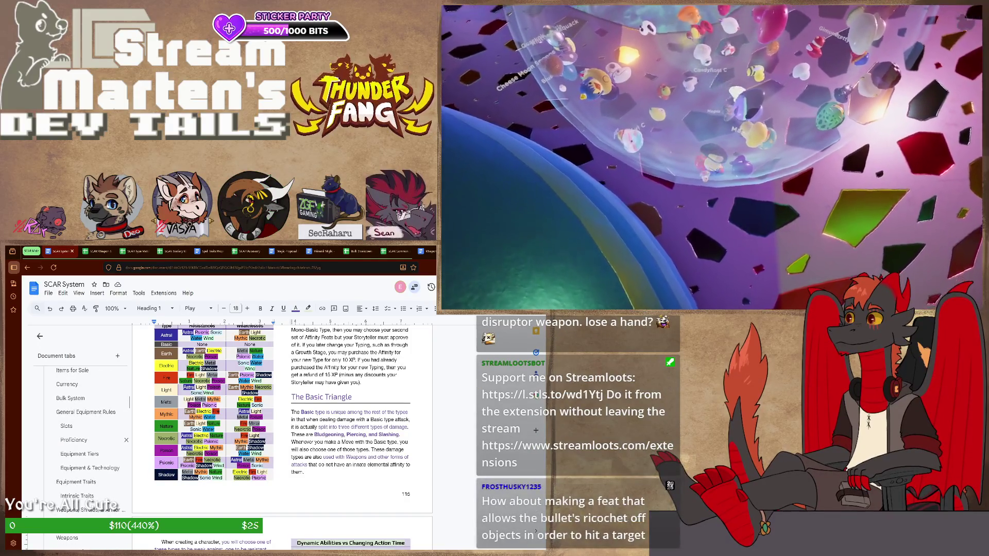
pyautogui.scroll(-2, 85, 448)
# - Jump to the equipment chapter via the document outline
pyautogui.click(65, 416)
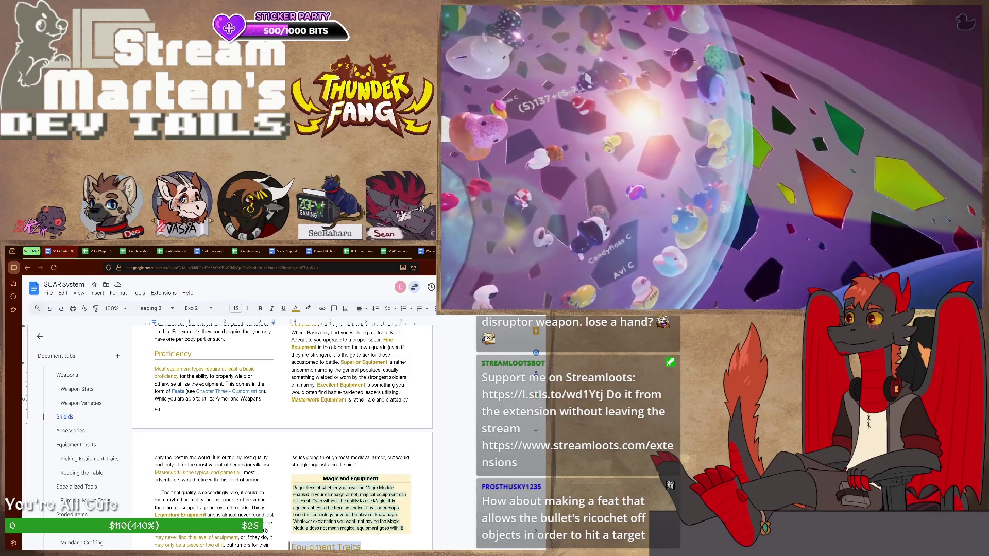
pyautogui.scroll(2, 282, 434)
pyautogui.scroll(3, 282, 432)
pyautogui.scroll(3, 282, 433)
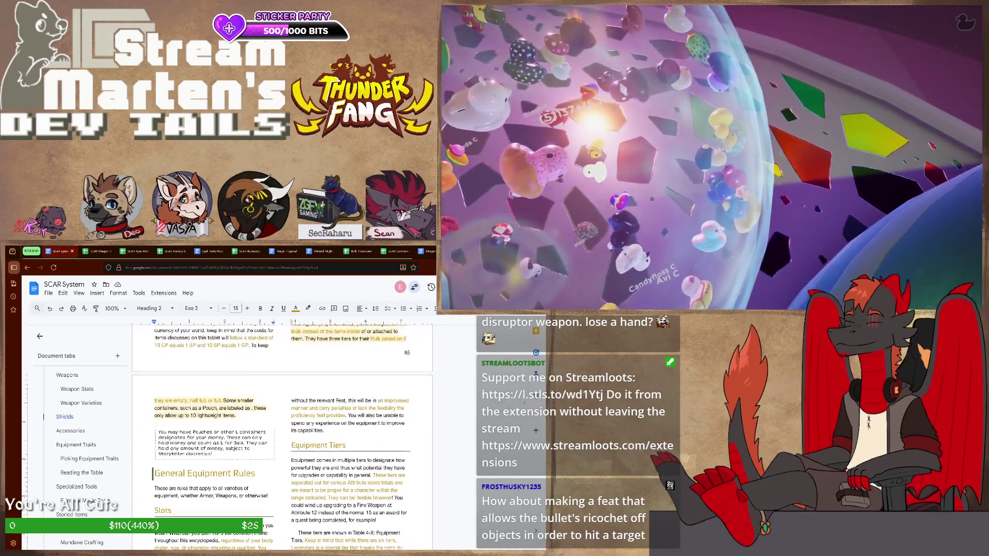
pyautogui.scroll(-2, 282, 433)
pyautogui.scroll(-2, 283, 432)
pyautogui.scroll(-2, 282, 433)
pyautogui.scroll(-2, 283, 432)
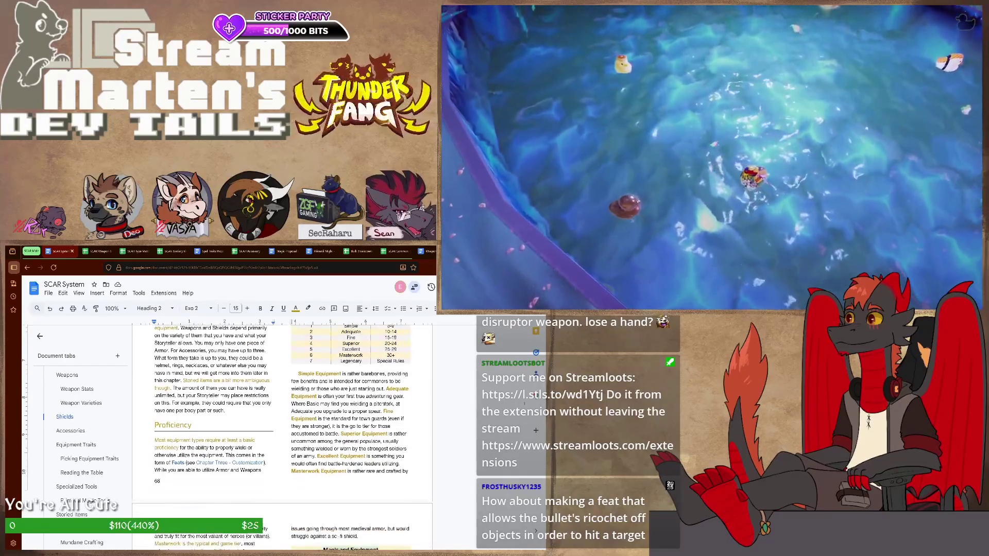
pyautogui.scroll(-2, 283, 436)
pyautogui.scroll(-2, 282, 436)
pyautogui.scroll(-2, 282, 437)
pyautogui.scroll(-2, 282, 436)
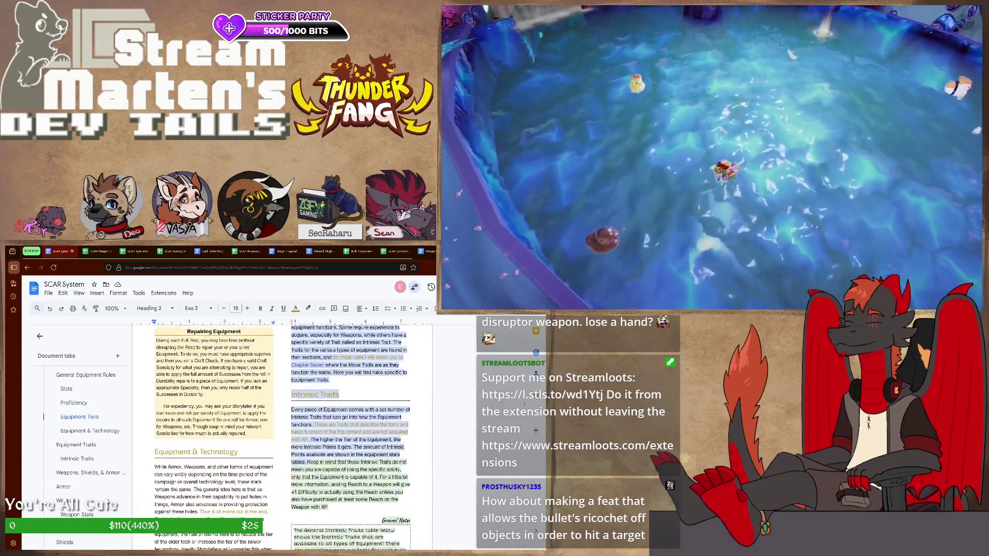
pyautogui.scroll(-2, 282, 437)
pyautogui.scroll(-2, 282, 436)
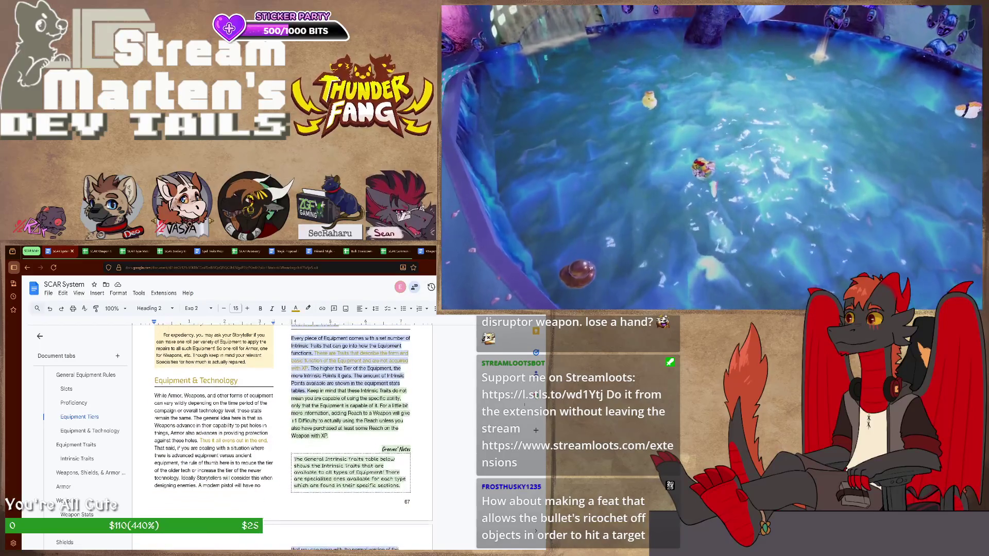
pyautogui.scroll(-2, 282, 437)
pyautogui.scroll(-2, 282, 436)
pyautogui.scroll(-4, 283, 437)
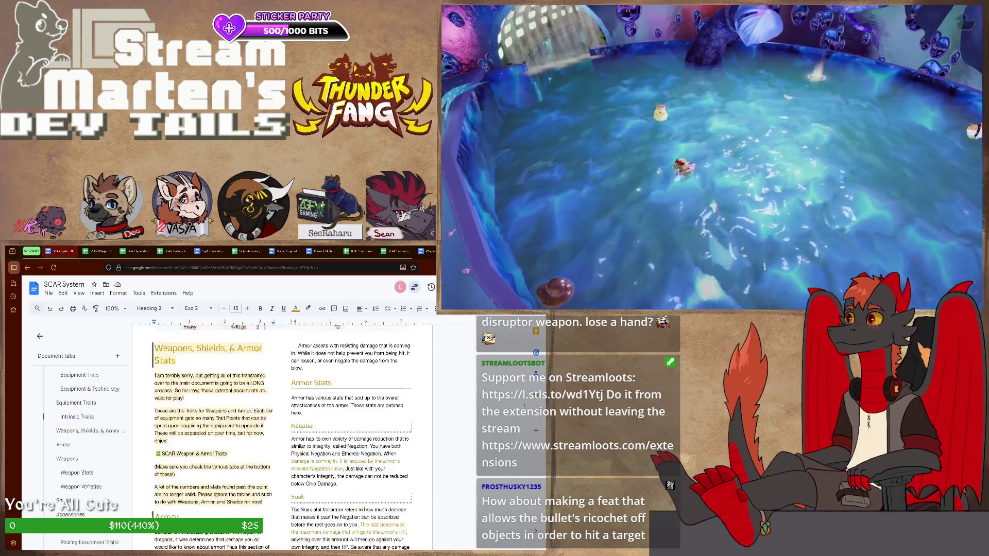
pyautogui.scroll(-1, 282, 437)
pyautogui.scroll(1, 282, 436)
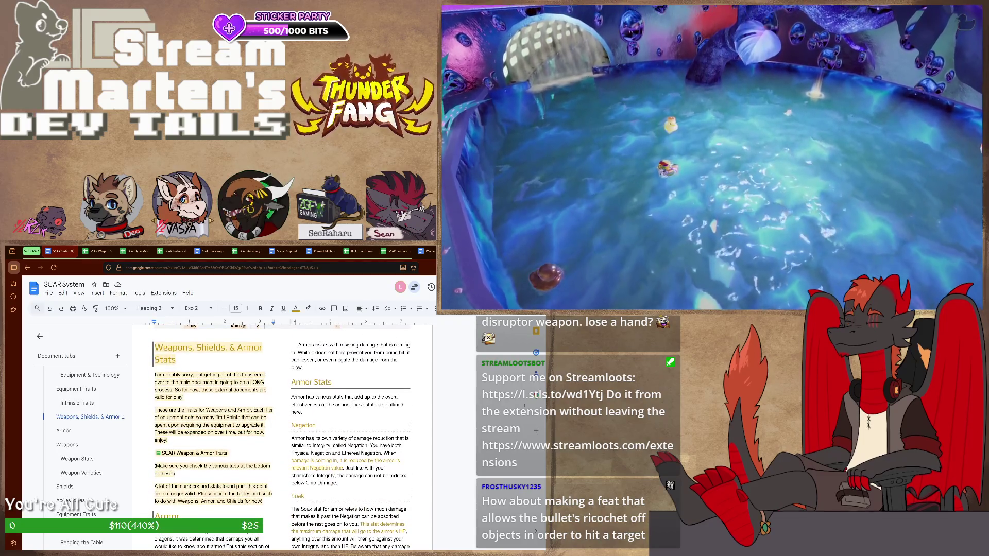
pyautogui.scroll(-2, 282, 437)
pyautogui.scroll(-2, 282, 437)
pyautogui.scroll(-2, 282, 436)
pyautogui.scroll(-1, 283, 437)
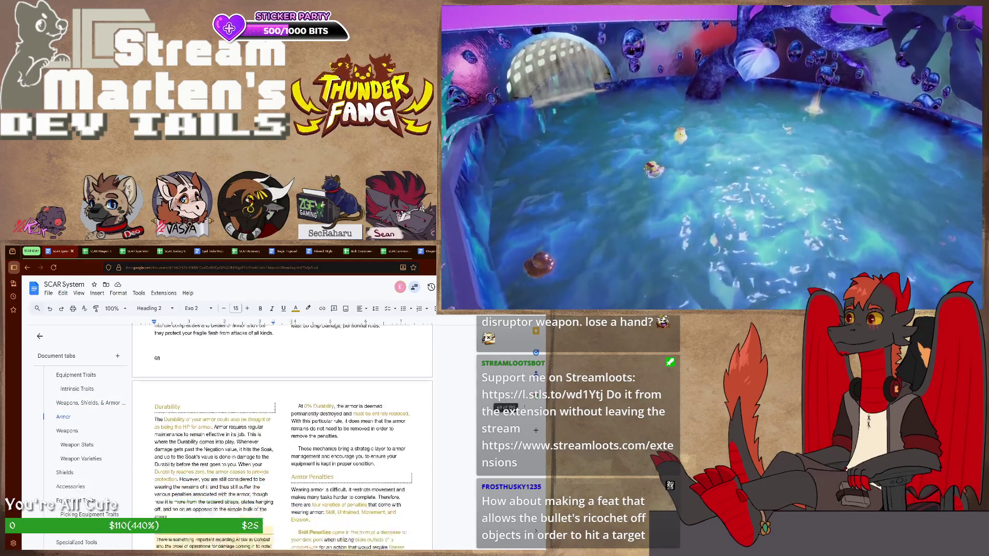
pyautogui.scroll(-1, 282, 437)
pyautogui.scroll(-2, 282, 436)
pyautogui.scroll(-3, 282, 437)
pyautogui.scroll(-2, 283, 437)
pyautogui.scroll(-2, 282, 437)
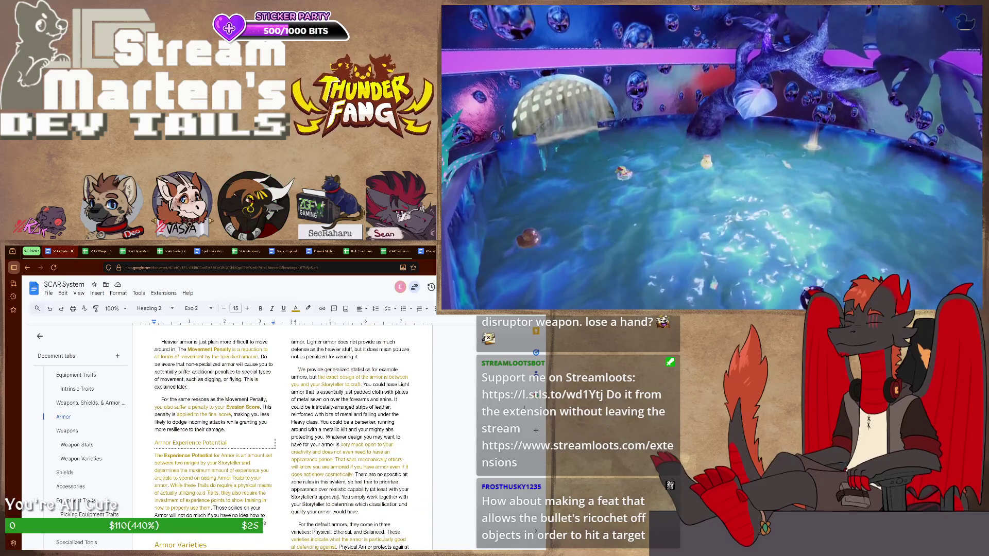
pyautogui.scroll(-2, 282, 437)
pyautogui.scroll(-3, 282, 437)
pyautogui.scroll(-3, 282, 436)
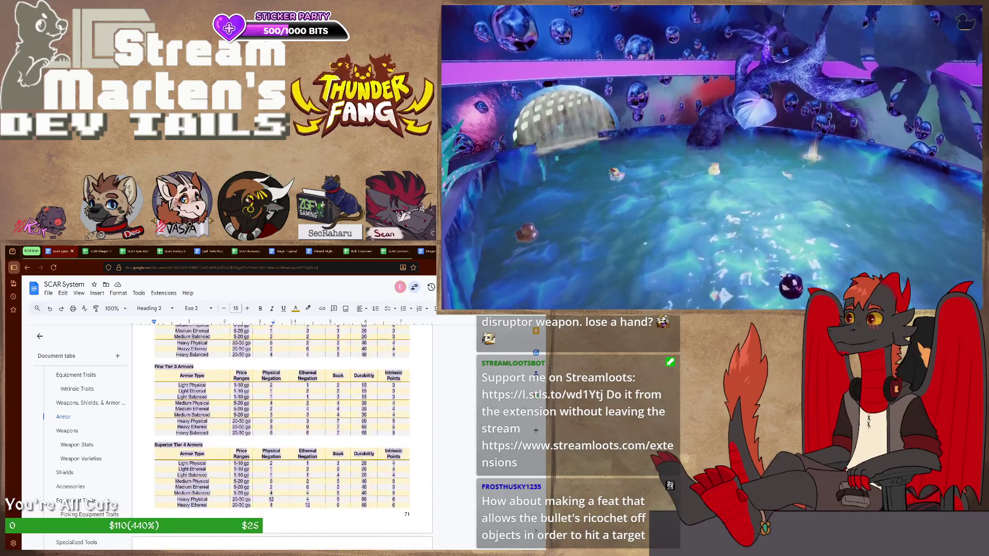
pyautogui.scroll(-2, 282, 436)
pyautogui.scroll(-3, 282, 437)
pyautogui.scroll(-2, 282, 437)
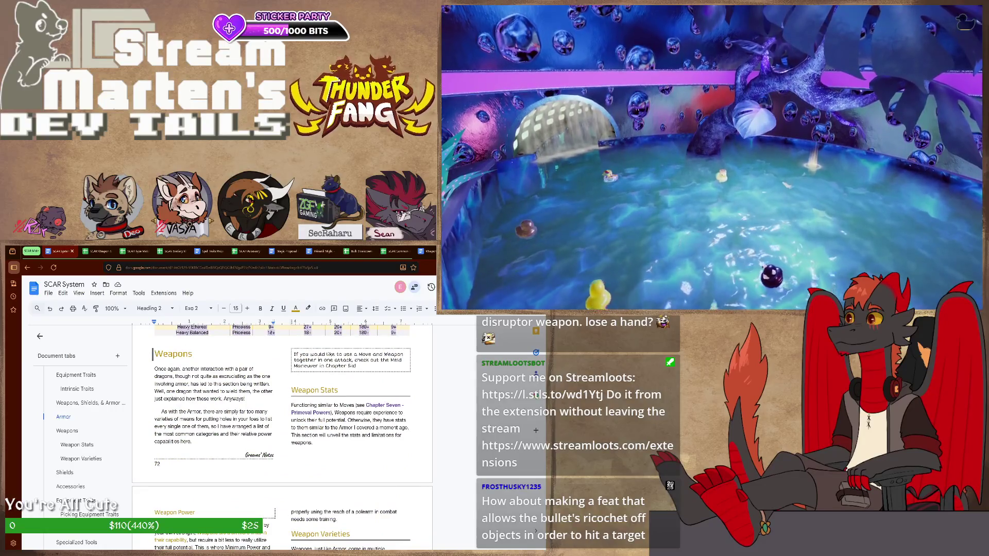
pyautogui.scroll(-3, 282, 437)
pyautogui.scroll(-3, 282, 436)
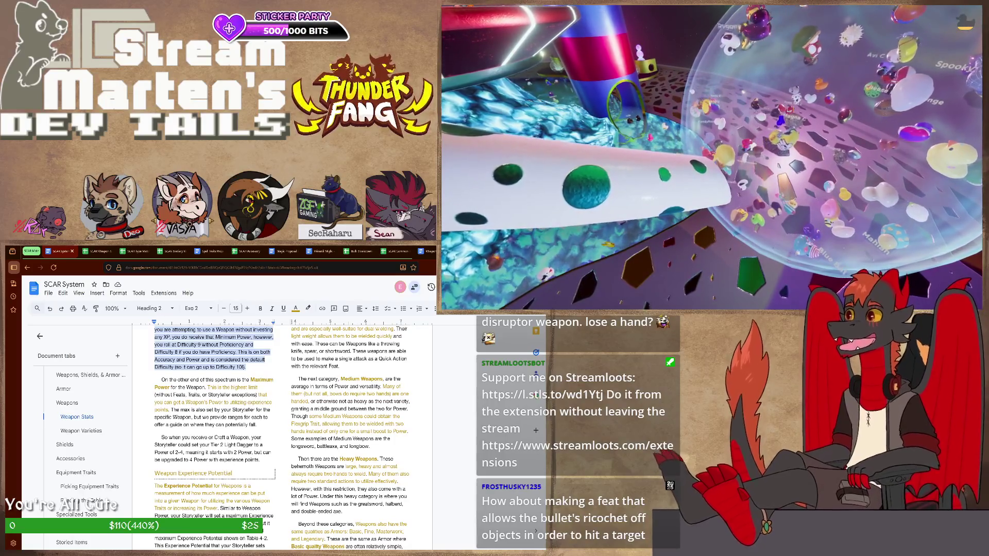
pyautogui.scroll(-3, 282, 433)
pyautogui.scroll(-3, 282, 433)
pyautogui.scroll(-3, 282, 433)
pyautogui.scroll(-3, 283, 433)
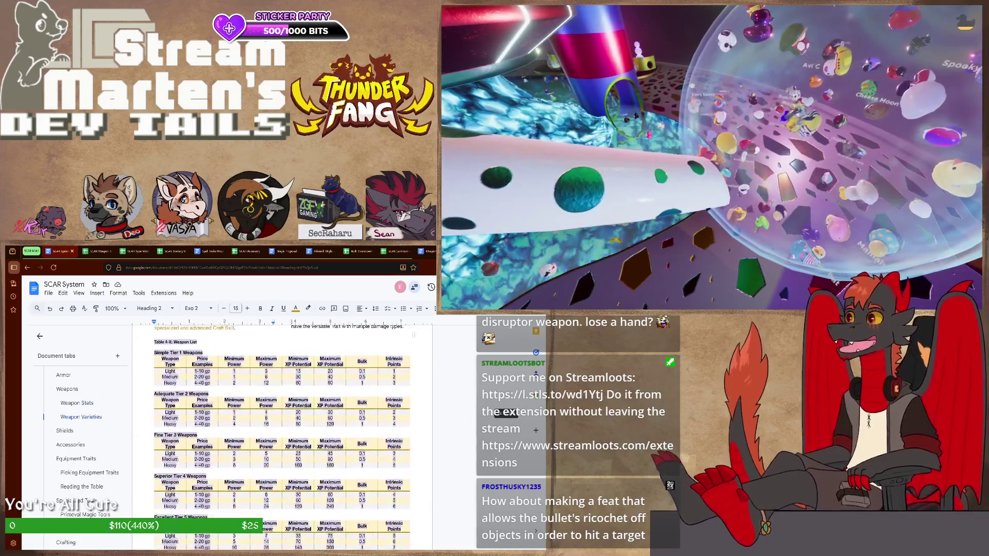
pyautogui.scroll(-3, 282, 433)
pyautogui.scroll(-3, 282, 433)
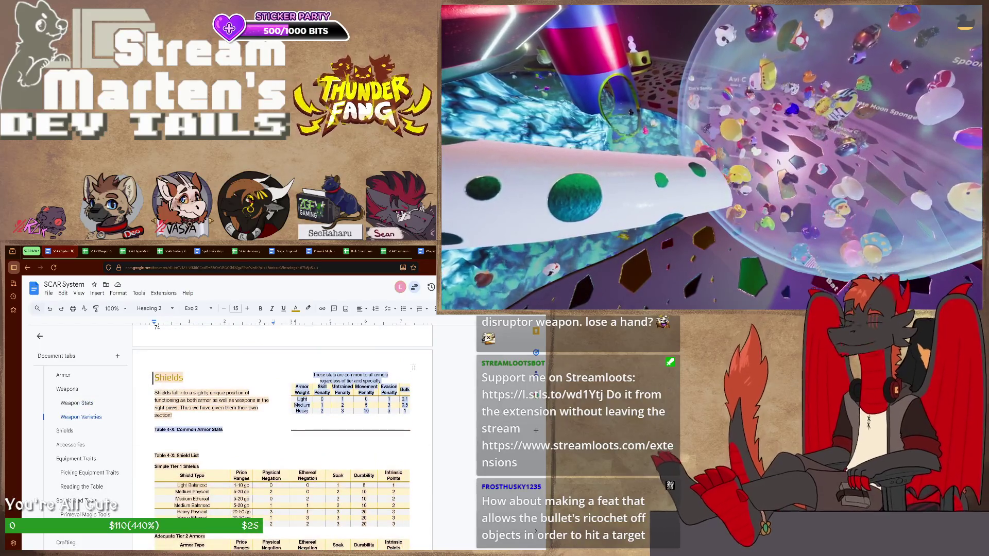
pyautogui.scroll(-3, 282, 432)
pyautogui.scroll(-3, 282, 432)
pyautogui.scroll(-2, 282, 433)
pyautogui.scroll(-1, 283, 433)
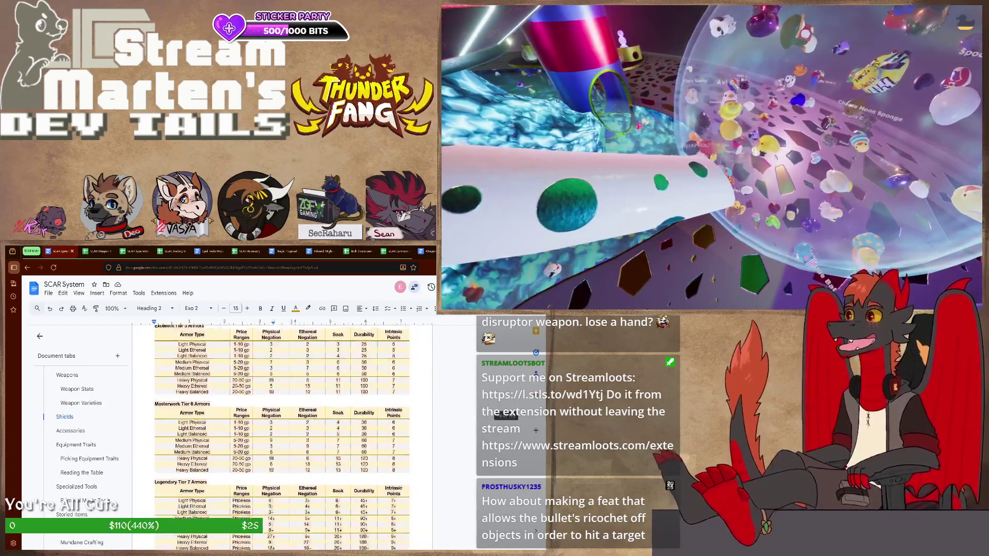
pyautogui.scroll(2, 282, 433)
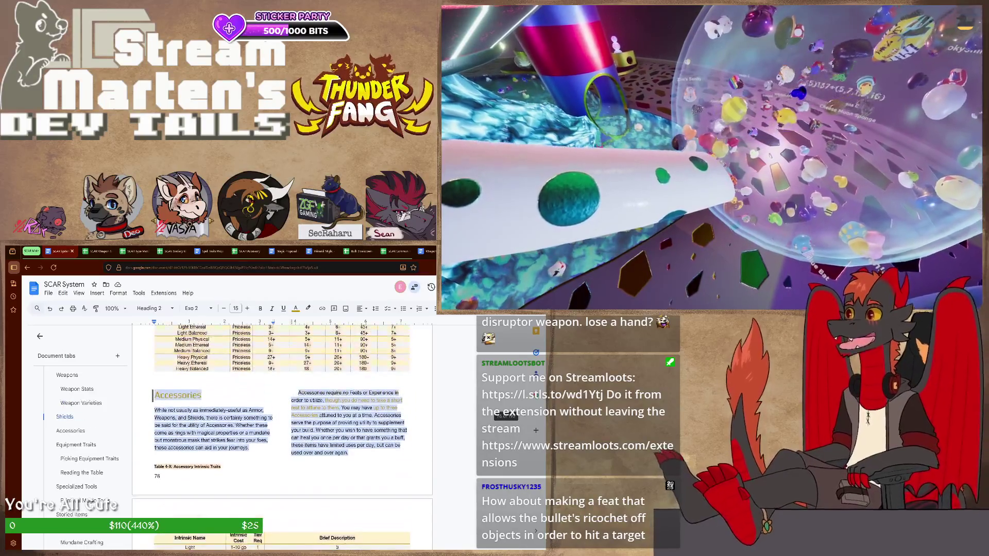
pyautogui.scroll(-3, 282, 433)
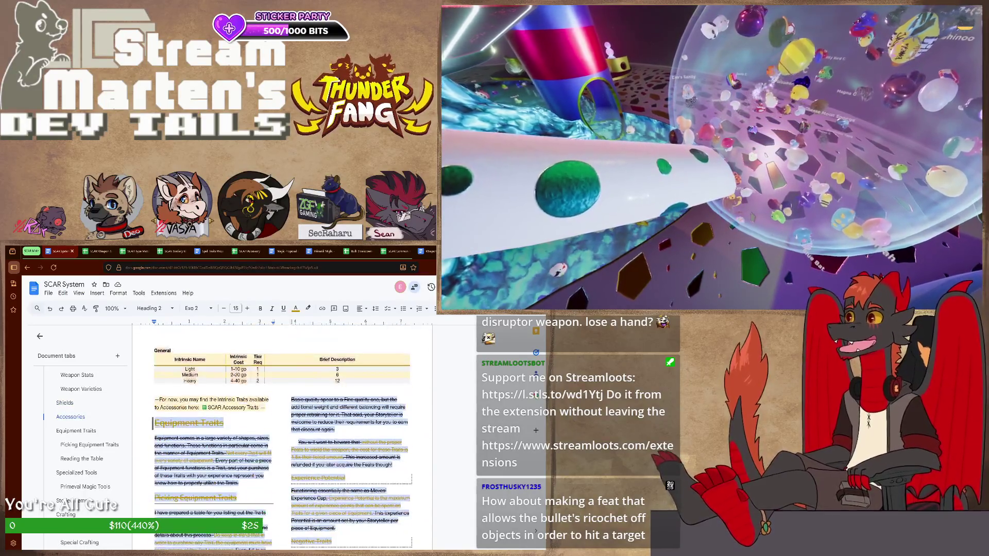
pyautogui.scroll(-4, 283, 433)
pyautogui.scroll(-3, 282, 433)
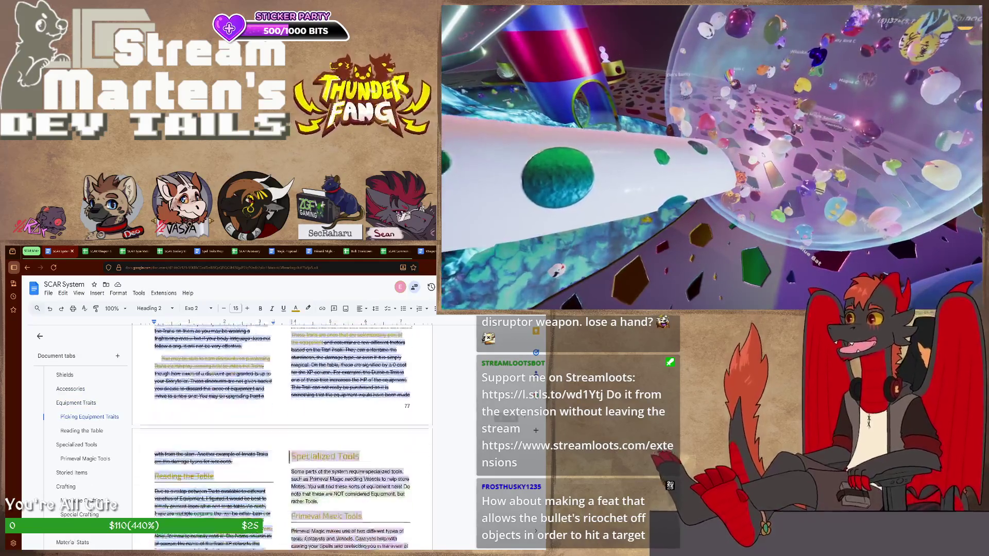
pyautogui.scroll(-3, 282, 432)
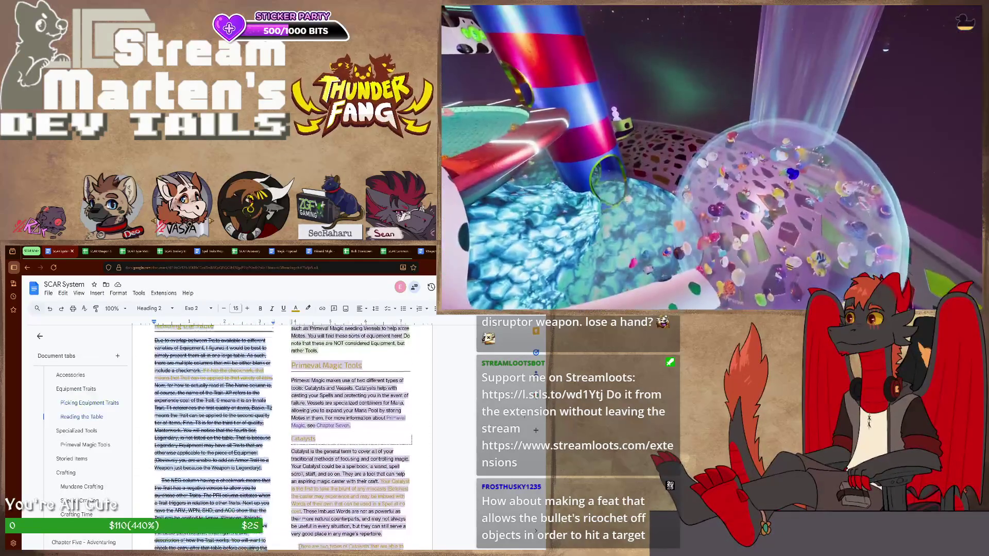
pyautogui.scroll(-4, 282, 432)
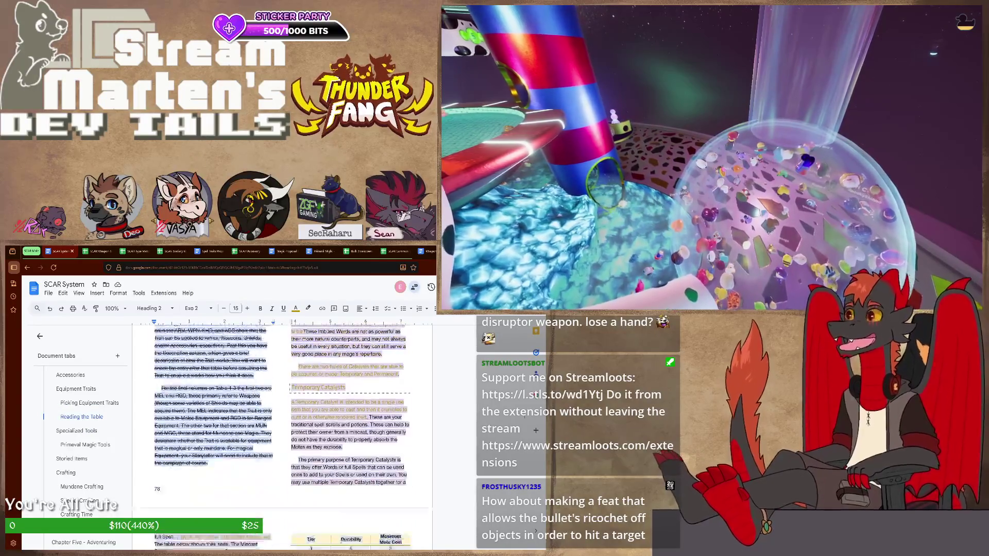
pyautogui.scroll(4, 282, 433)
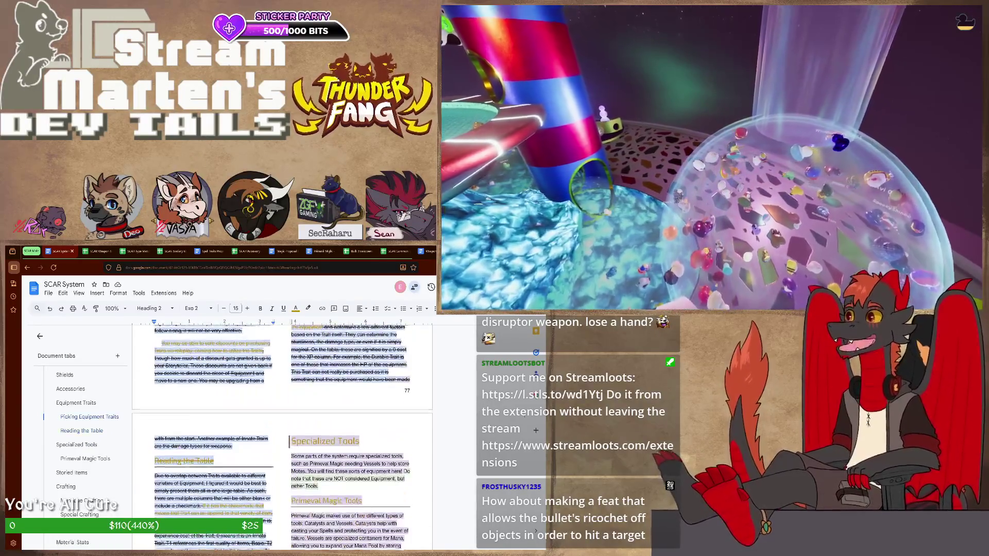
pyautogui.scroll(5, 283, 433)
pyautogui.scroll(5, 282, 433)
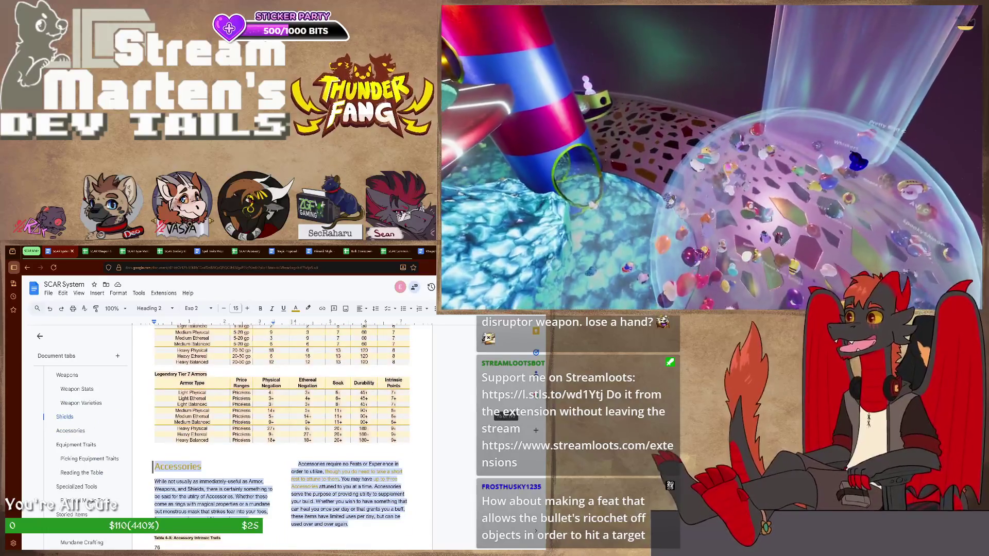
pyautogui.scroll(3, 282, 433)
pyautogui.scroll(3, 282, 433)
pyautogui.scroll(3, 282, 434)
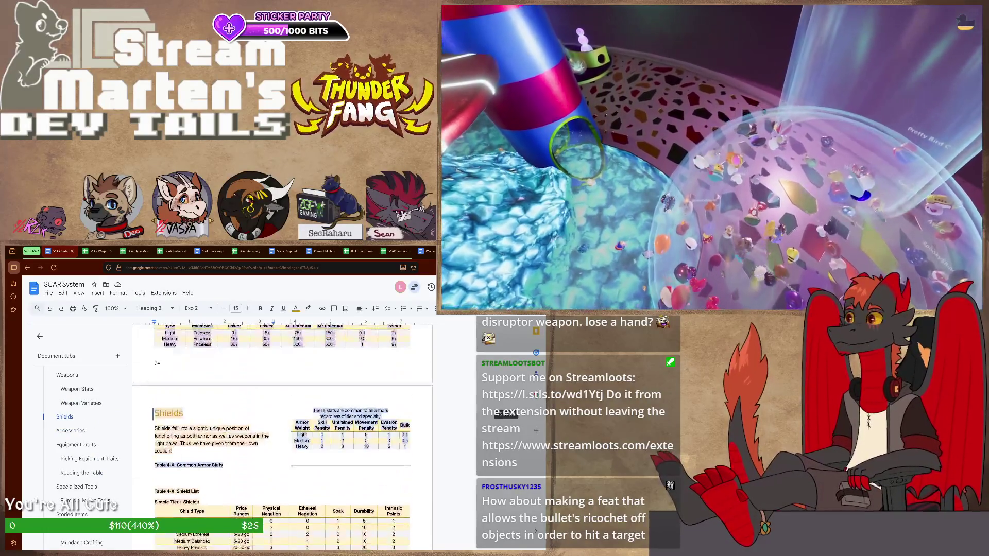
pyautogui.scroll(3, 282, 434)
pyautogui.scroll(3, 281, 432)
pyautogui.scroll(3, 283, 433)
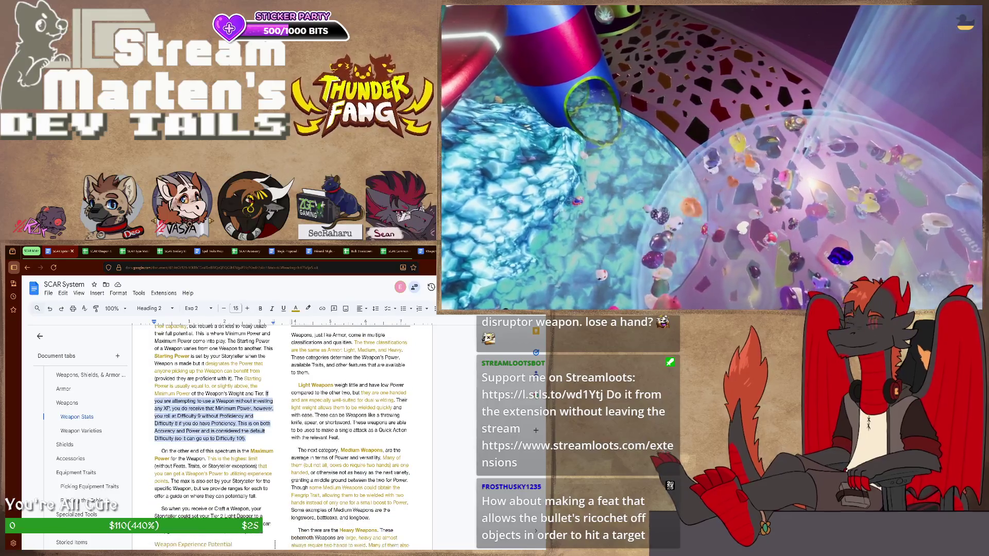
pyautogui.scroll(-3, 281, 434)
pyautogui.scroll(-3, 283, 433)
pyautogui.scroll(-3, 282, 432)
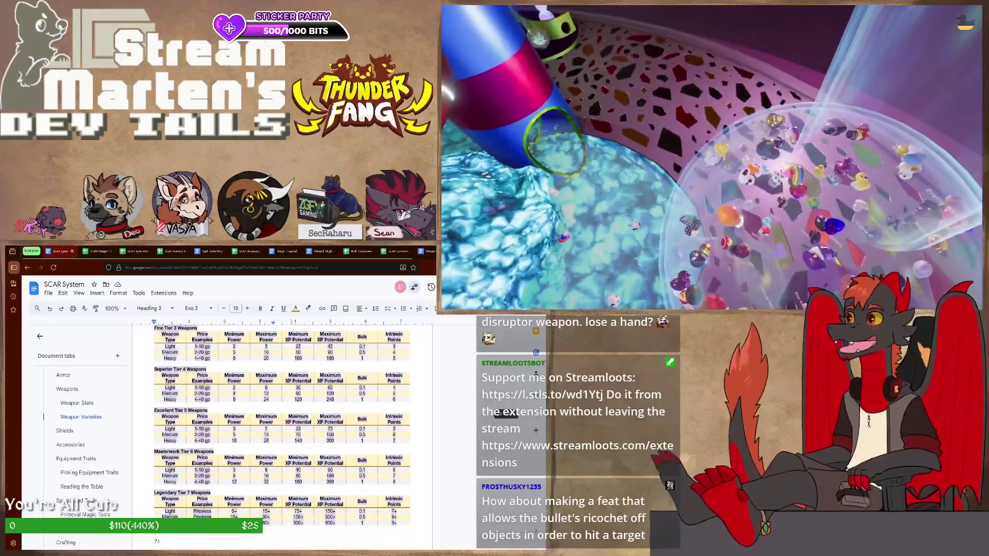
pyautogui.scroll(2, 283, 433)
pyautogui.scroll(3, 282, 433)
pyautogui.scroll(3, 282, 433)
pyautogui.scroll(2, 282, 433)
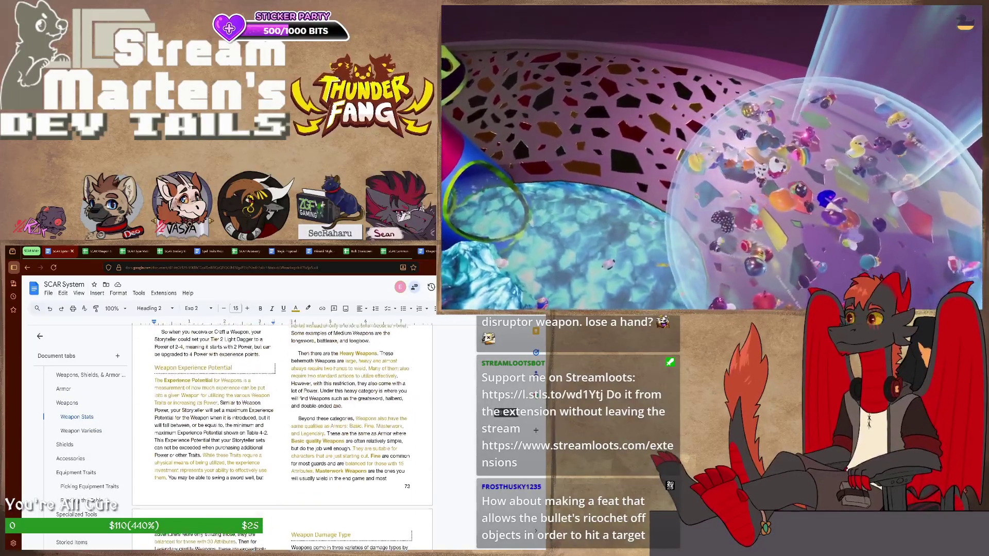
pyautogui.scroll(1, 283, 432)
pyautogui.scroll(2, 282, 434)
pyautogui.scroll(2, 282, 432)
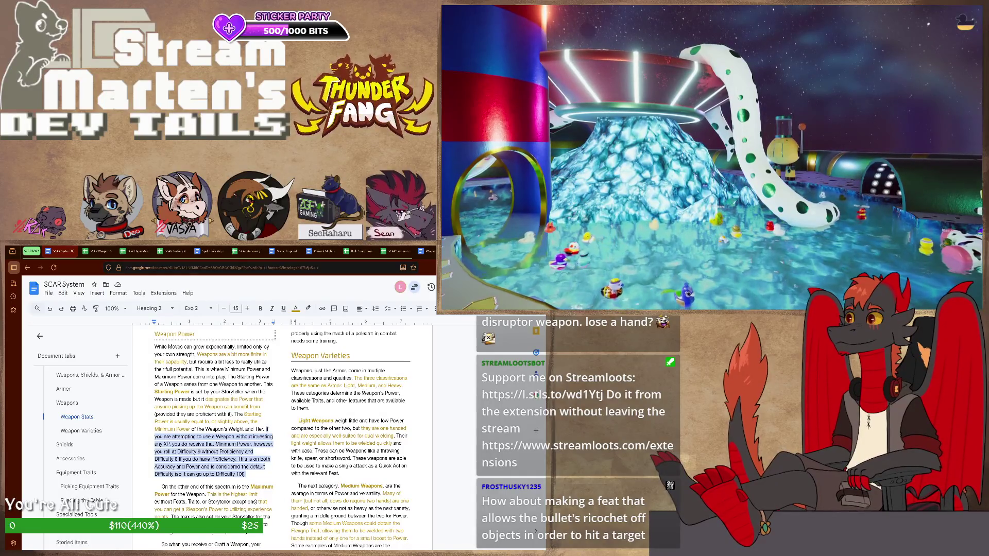
pyautogui.scroll(2, 282, 433)
pyautogui.scroll(2, 282, 433)
pyautogui.scroll(2, 282, 433)
pyautogui.scroll(2, 282, 433)
pyautogui.scroll(2, 282, 433)
pyautogui.scroll(2, 281, 434)
pyautogui.scroll(2, 282, 434)
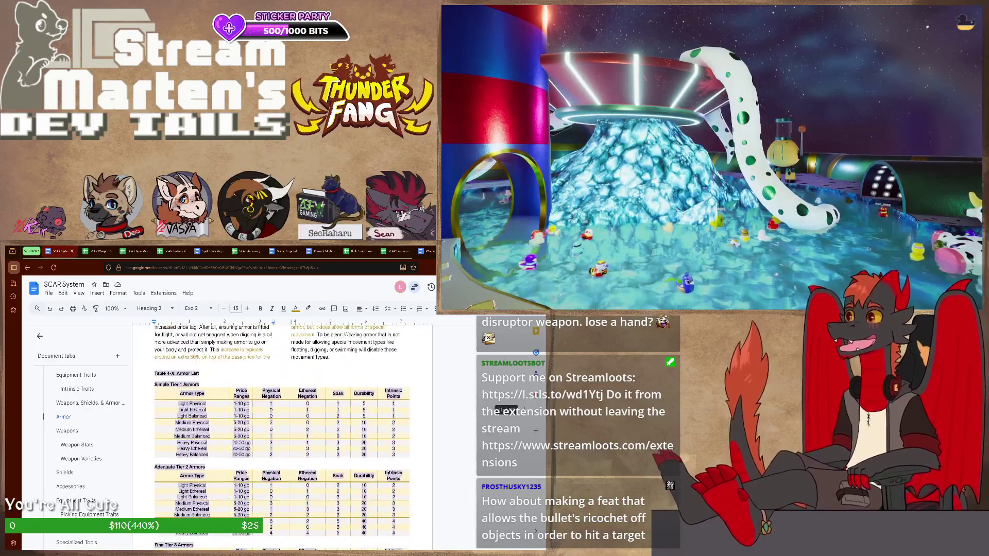
pyautogui.scroll(2, 282, 433)
pyautogui.scroll(1, 282, 432)
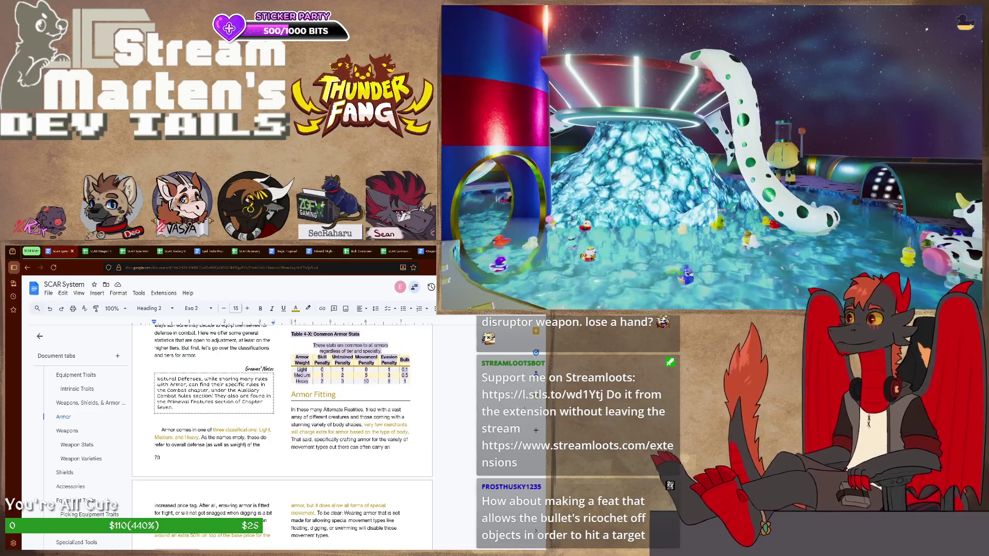
pyautogui.scroll(1, 282, 433)
pyautogui.scroll(2, 282, 432)
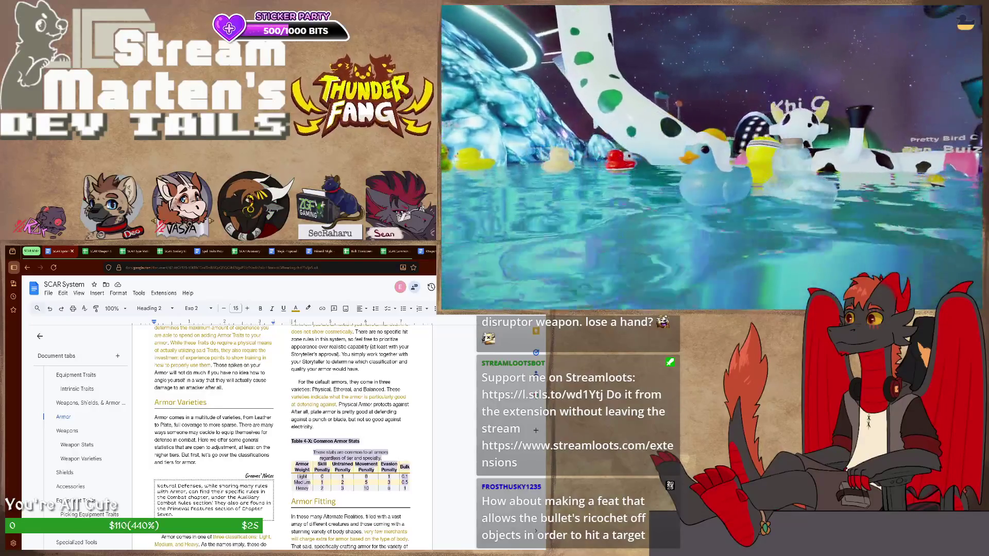
pyautogui.scroll(5, 282, 433)
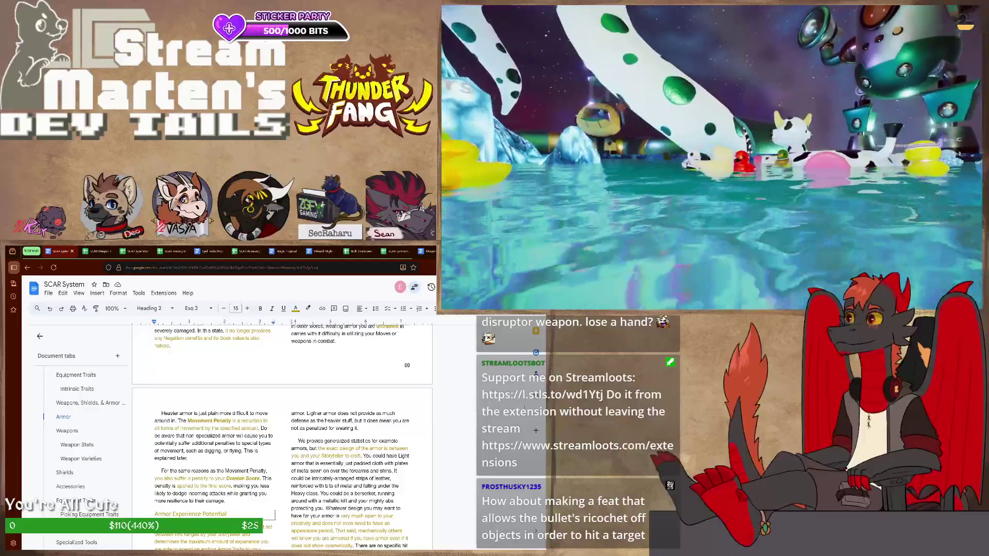
pyautogui.scroll(3, 283, 432)
pyautogui.scroll(2, 282, 432)
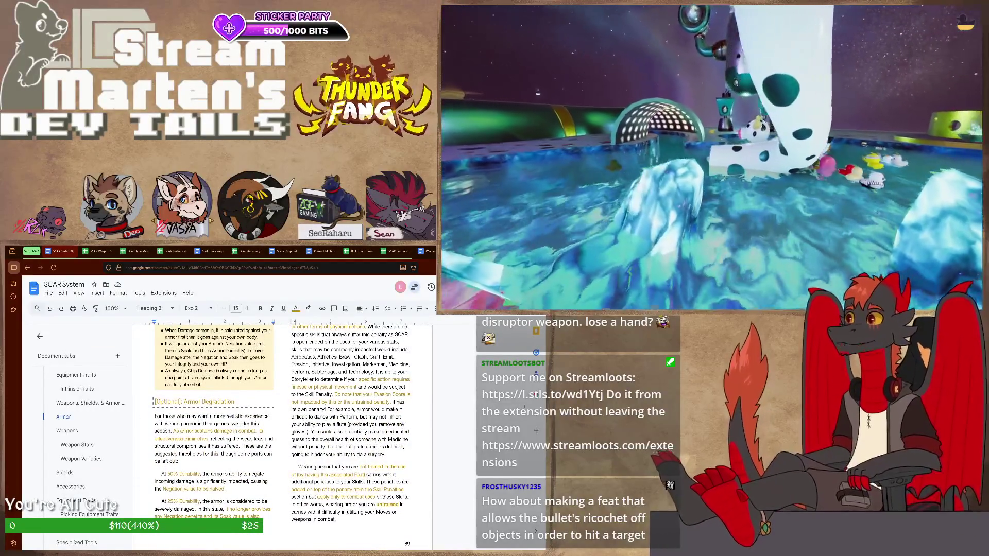
pyautogui.scroll(2, 282, 434)
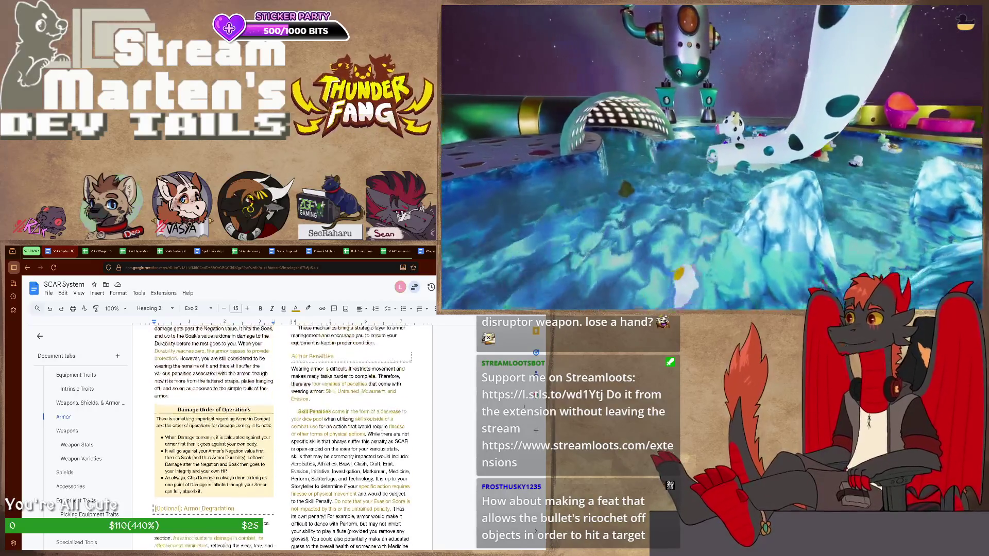
pyautogui.scroll(2, 282, 433)
pyautogui.scroll(2, 282, 434)
pyautogui.scroll(2, 281, 433)
pyautogui.scroll(2, 282, 434)
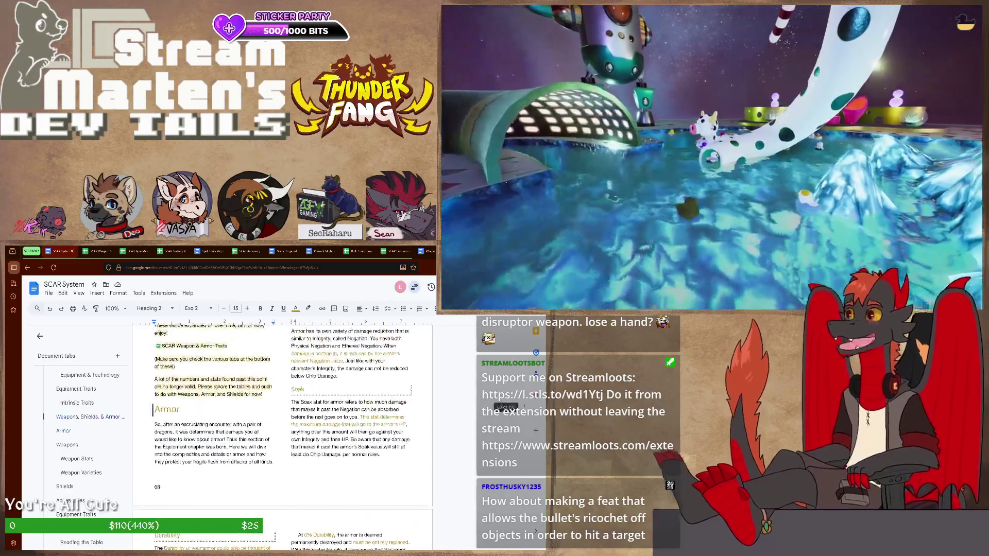
pyautogui.scroll(2, 283, 434)
pyautogui.scroll(1, 282, 434)
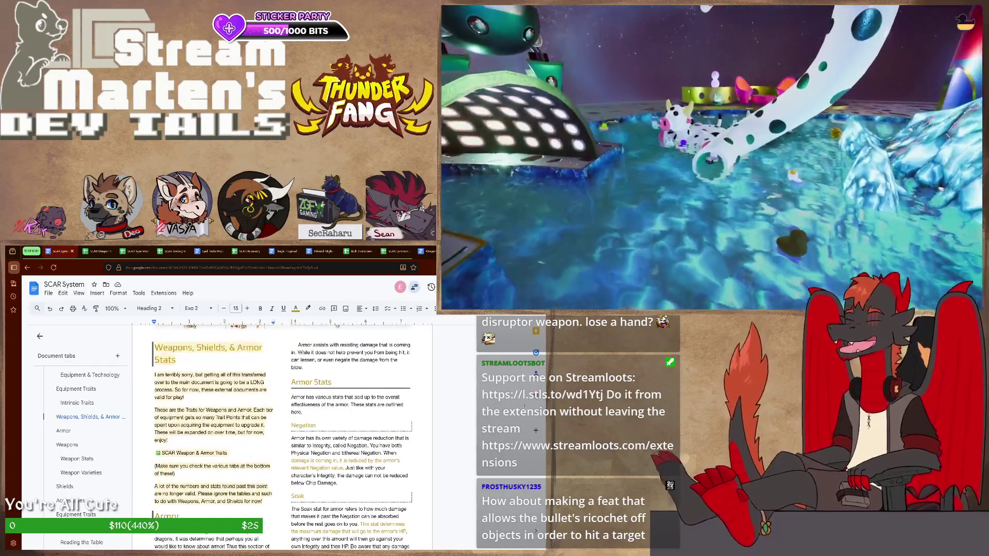
pyautogui.scroll(3, 281, 433)
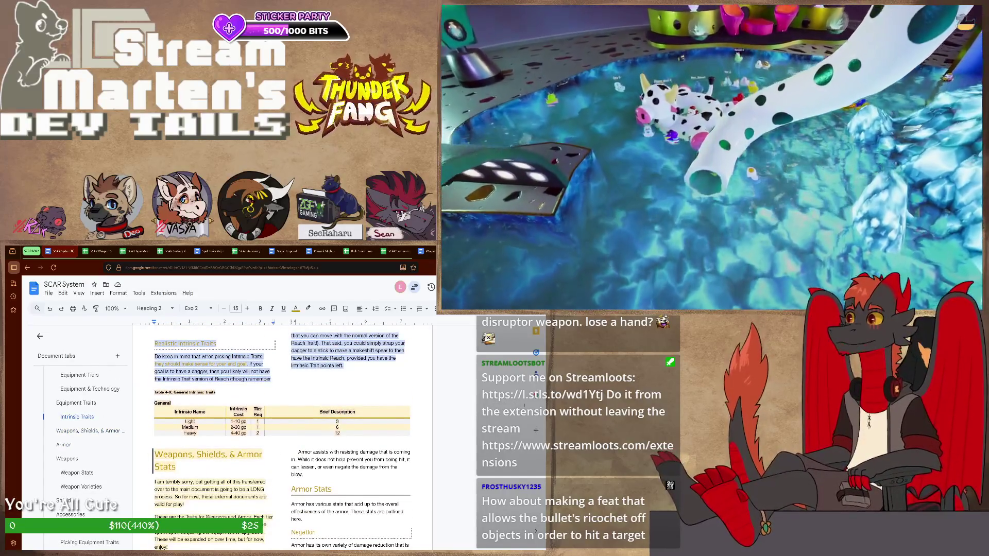
pyautogui.scroll(1, 283, 433)
pyautogui.scroll(1, 282, 433)
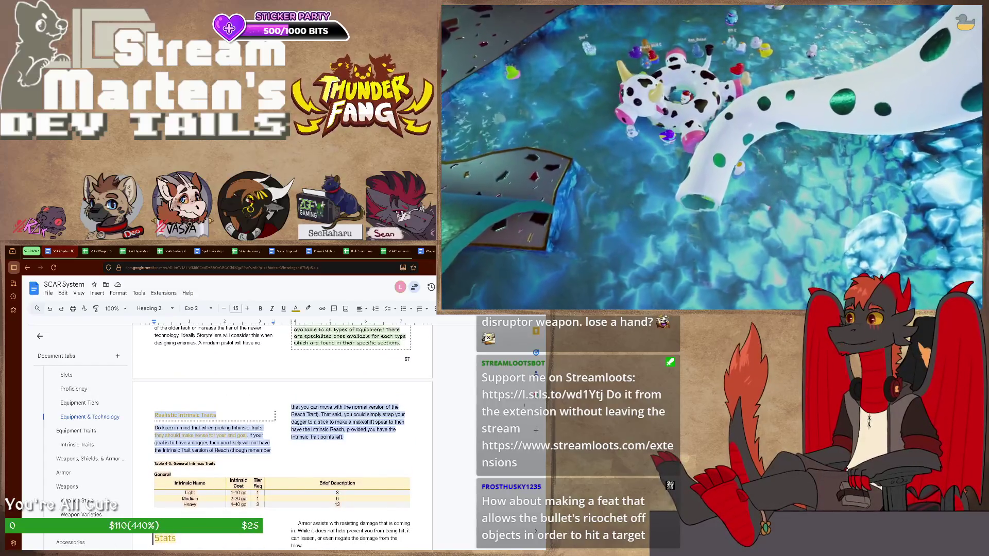
pyautogui.scroll(3, 282, 433)
pyautogui.scroll(2, 282, 434)
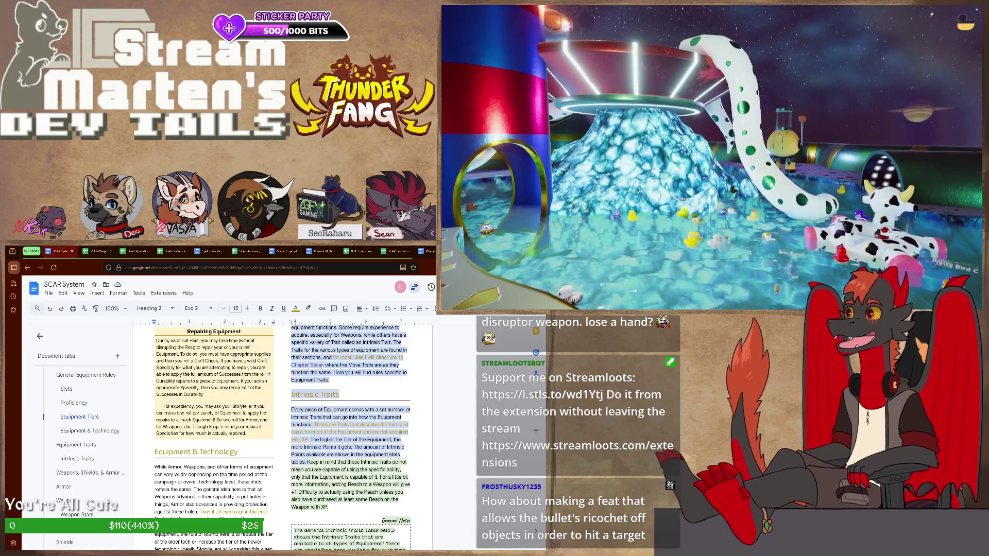
pyautogui.scroll(2, 283, 434)
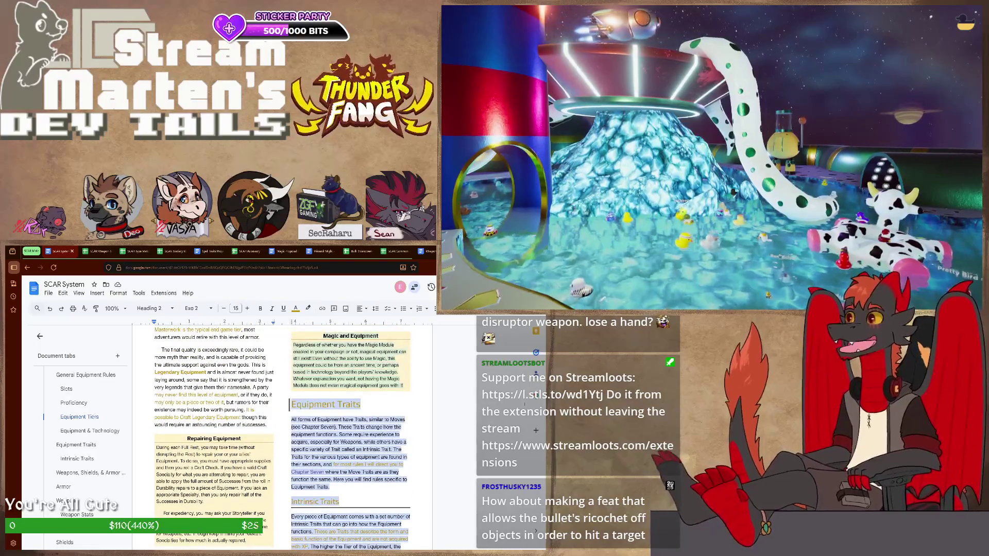
pyautogui.scroll(2, 283, 433)
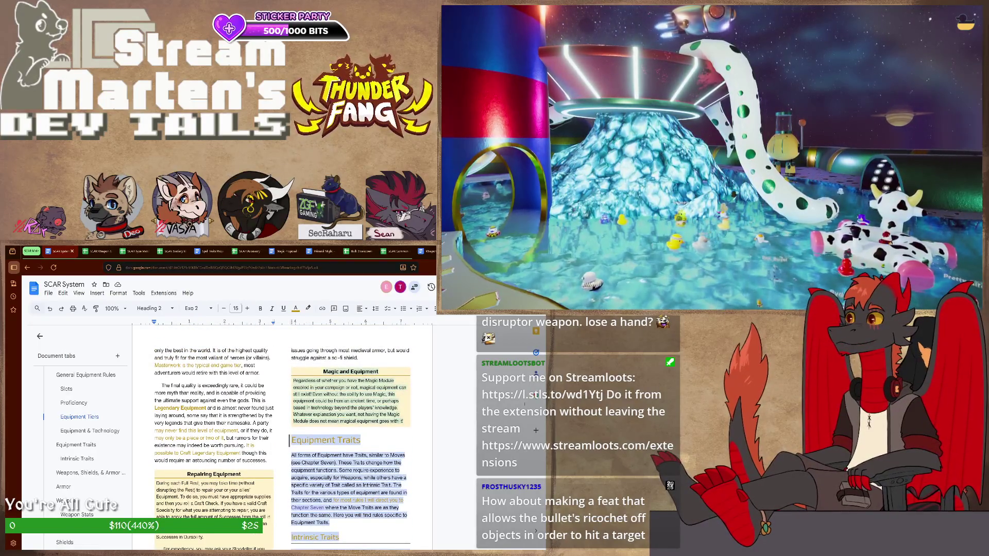
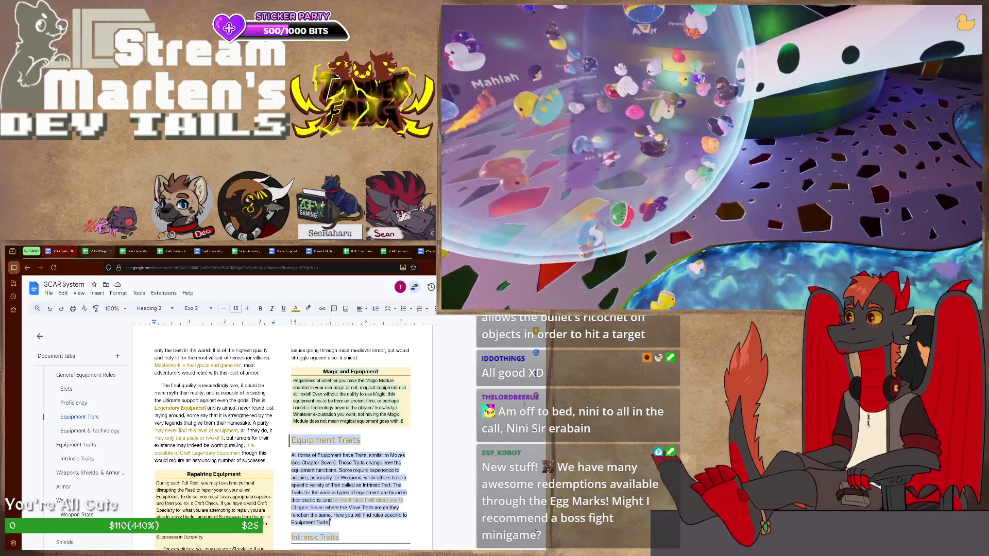
# - Switch from the SCAR System document to the Sheets spreadsheet in the adjacent browser tab
pyautogui.hotkey('ctrl', 'Tab')
pyautogui.scroll(-4, 271, 449)
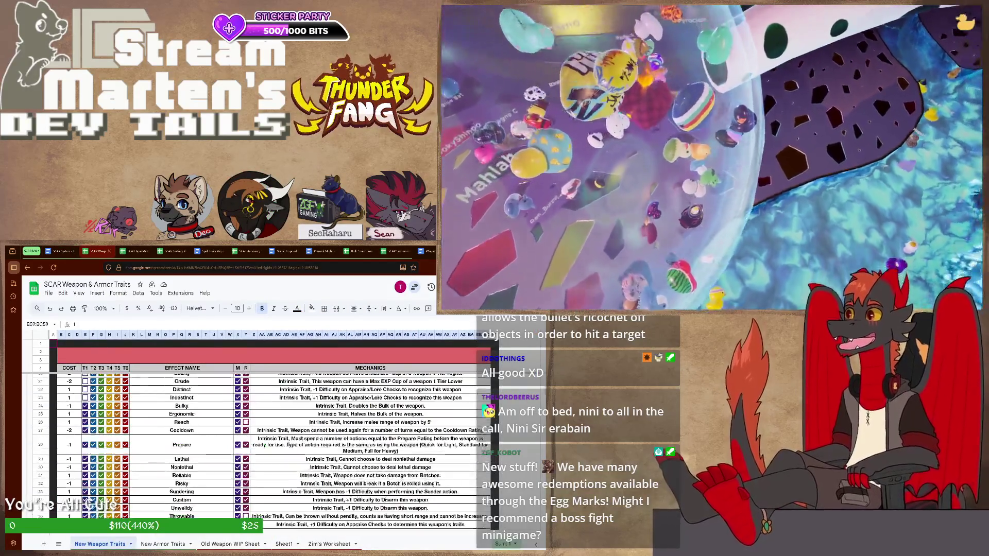
pyautogui.scroll(-2, 270, 449)
pyautogui.scroll(-3, 271, 448)
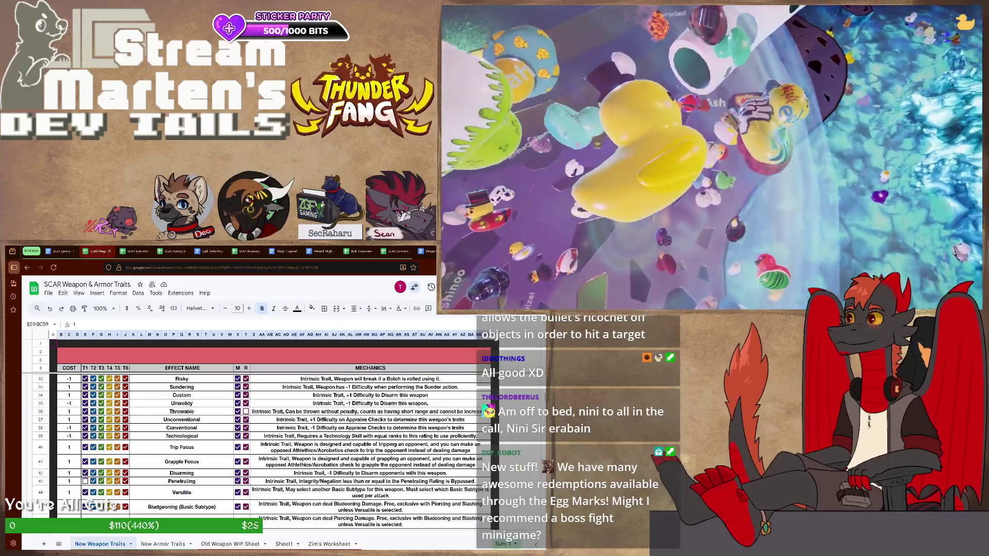
pyautogui.scroll(-5, 271, 448)
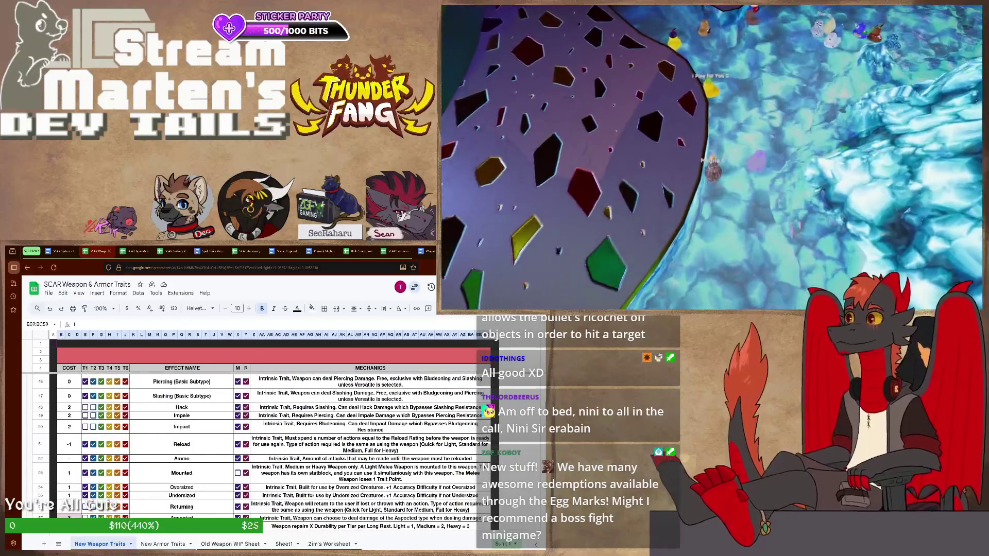
pyautogui.scroll(-4, 271, 449)
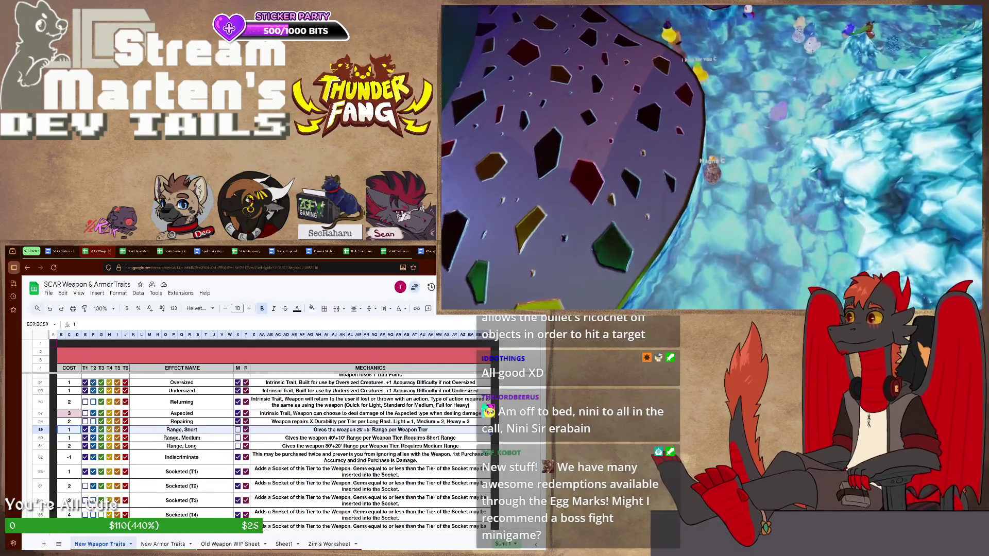
pyautogui.scroll(-4, 270, 448)
pyautogui.scroll(-3, 271, 448)
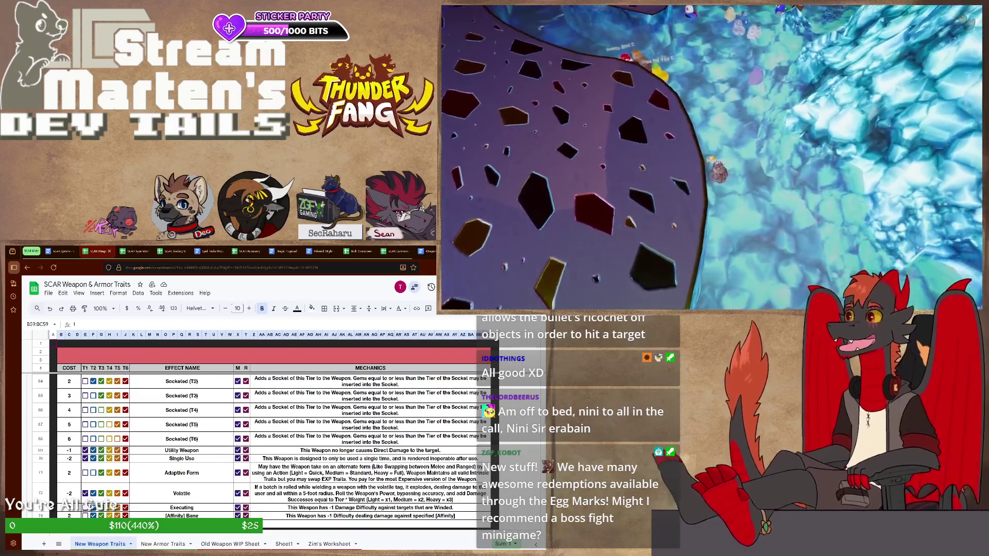
pyautogui.scroll(-3, 271, 449)
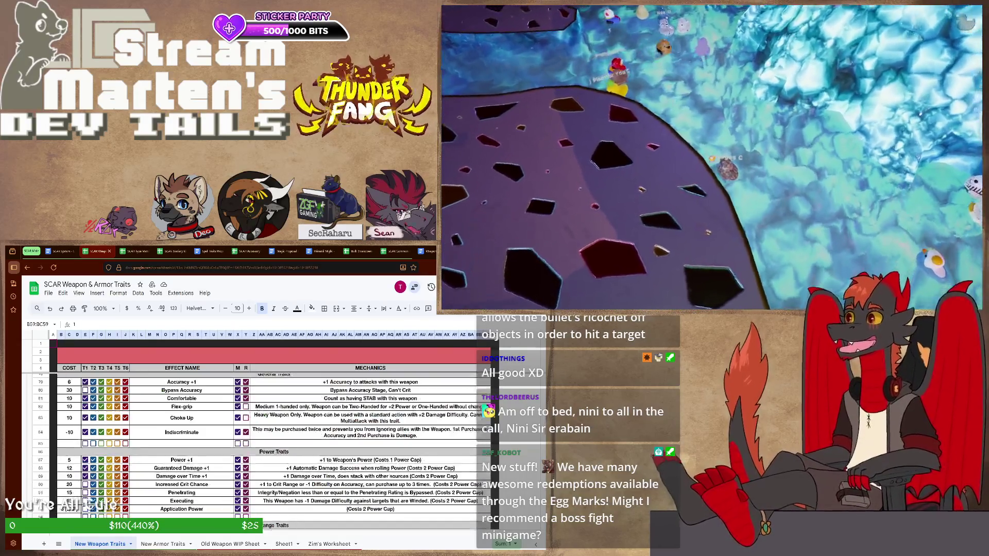
pyautogui.scroll(1, 270, 449)
pyautogui.scroll(1, 271, 449)
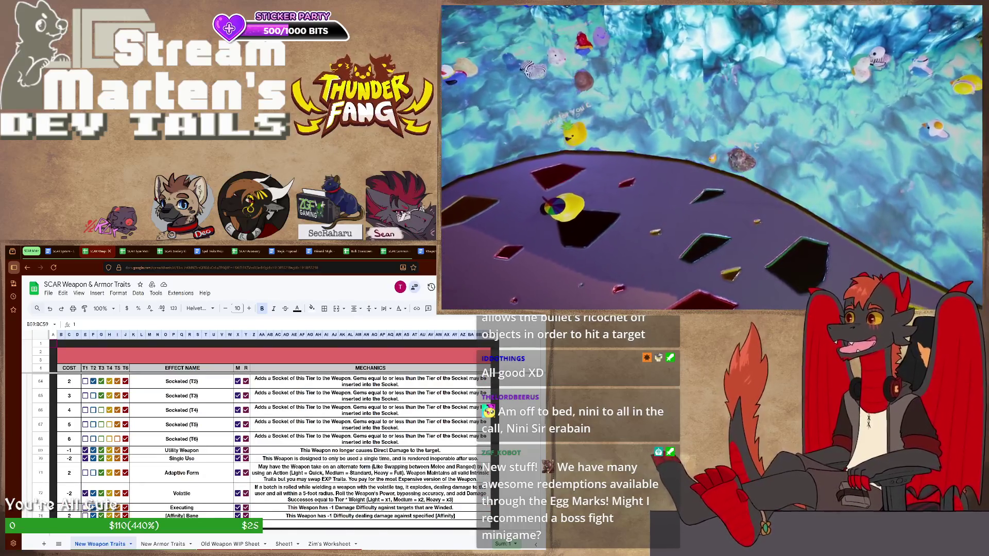
pyautogui.scroll(2, 271, 448)
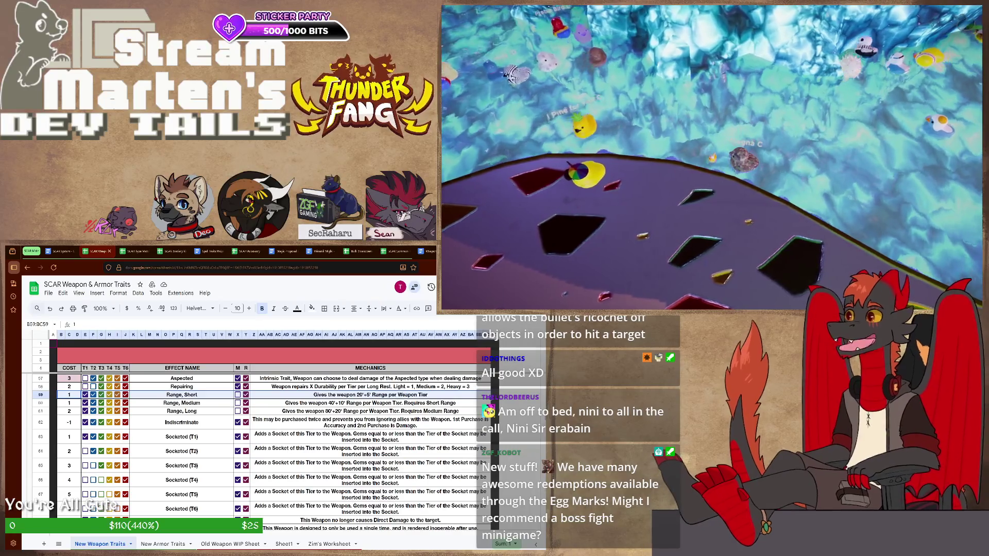
pyautogui.scroll(-2, 270, 449)
pyautogui.scroll(-2, 271, 448)
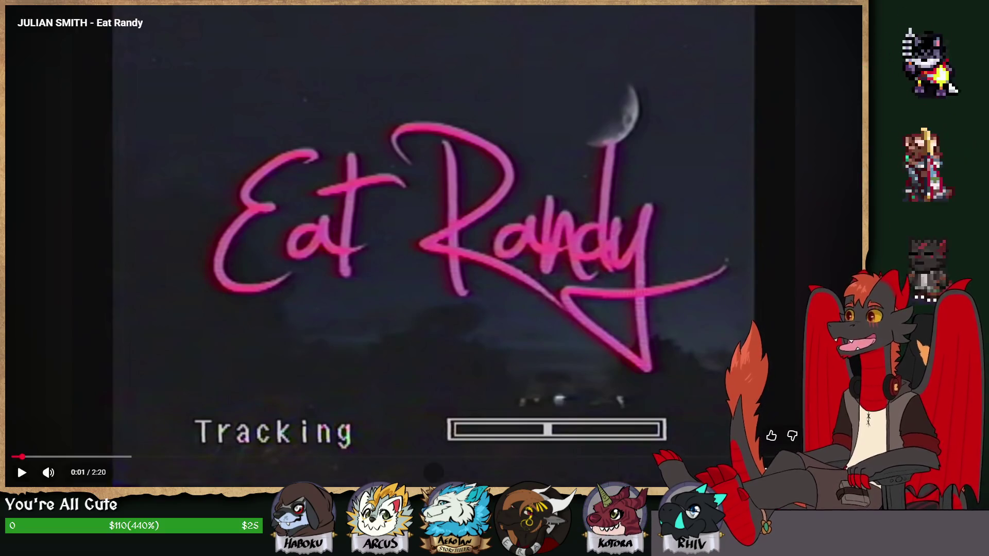
# - Rewind Eat Randy to 0:00 and play it, then bring up the Gangnam Style parody's timeline
pyautogui.click(17, 461)
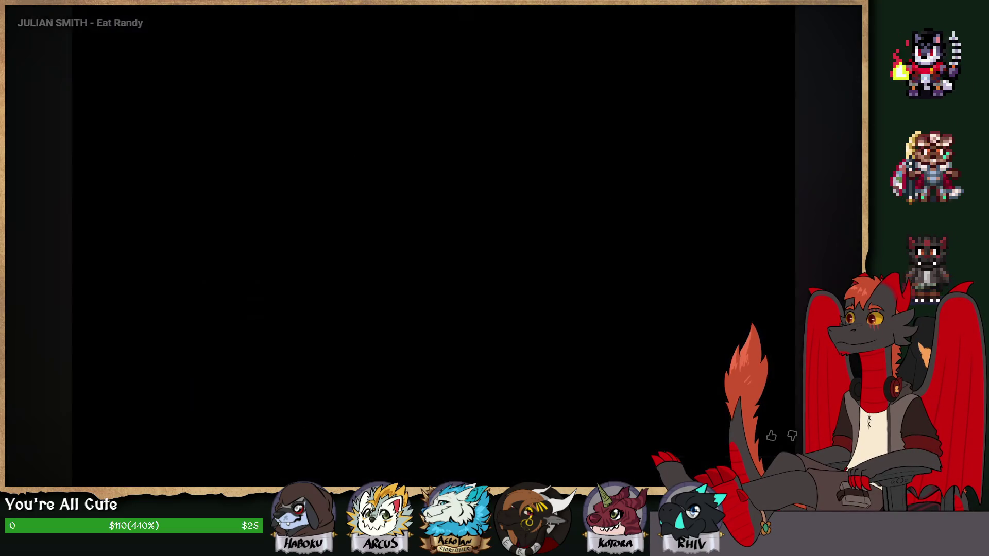
pyautogui.moveTo(17, 464); pyautogui.dragTo(11, 457)
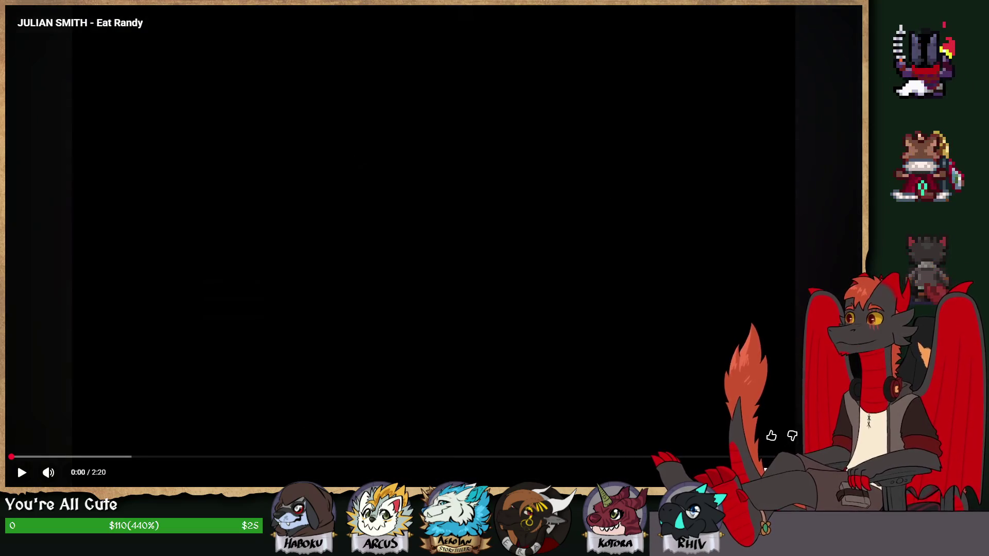
pyautogui.press('space')
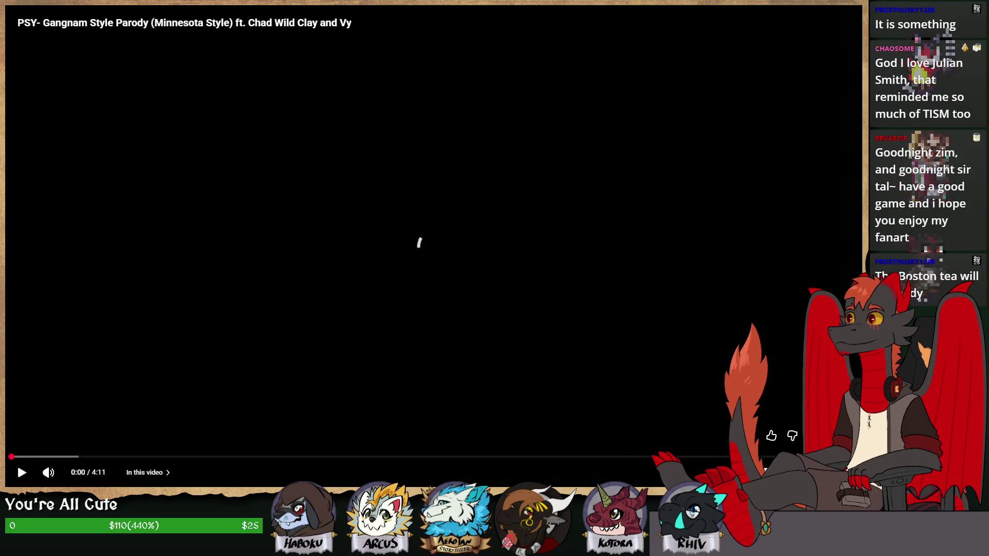
pyautogui.click(16, 457)
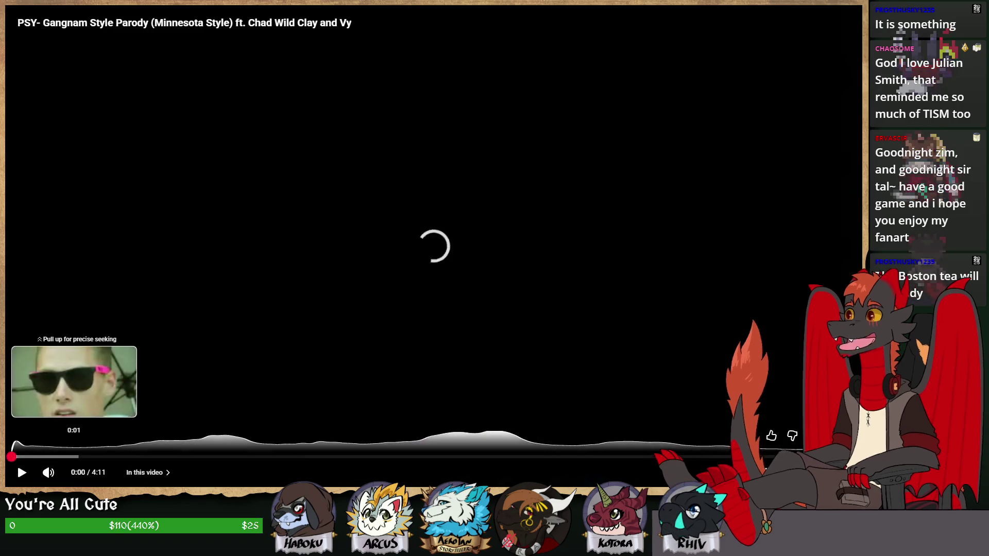